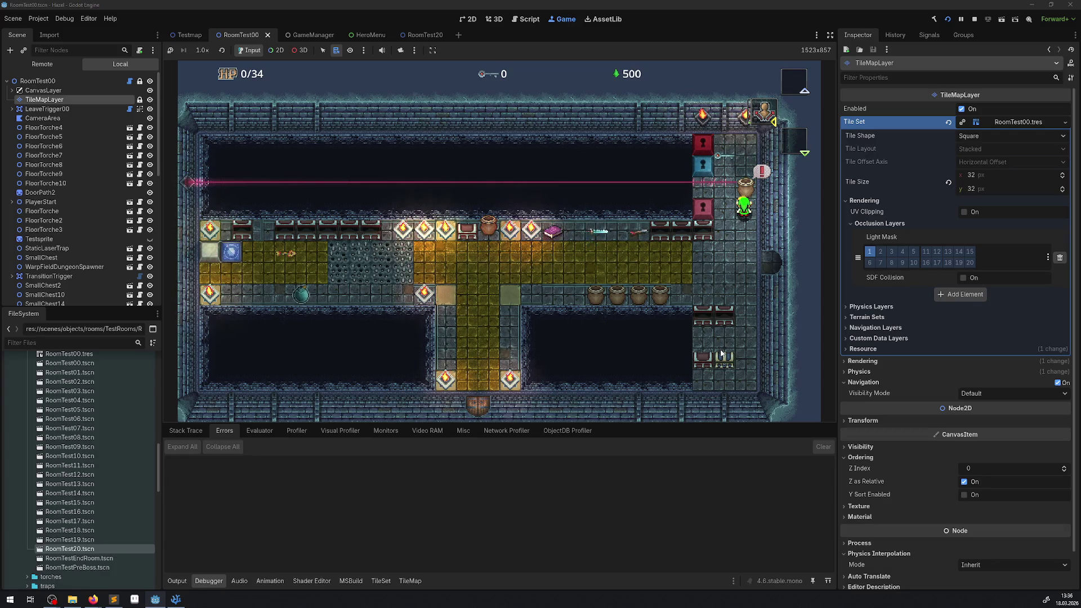
Walk the hero down-left into the yellow corridor, left and back right, then view the hero menu
key("Down")
key("Left")
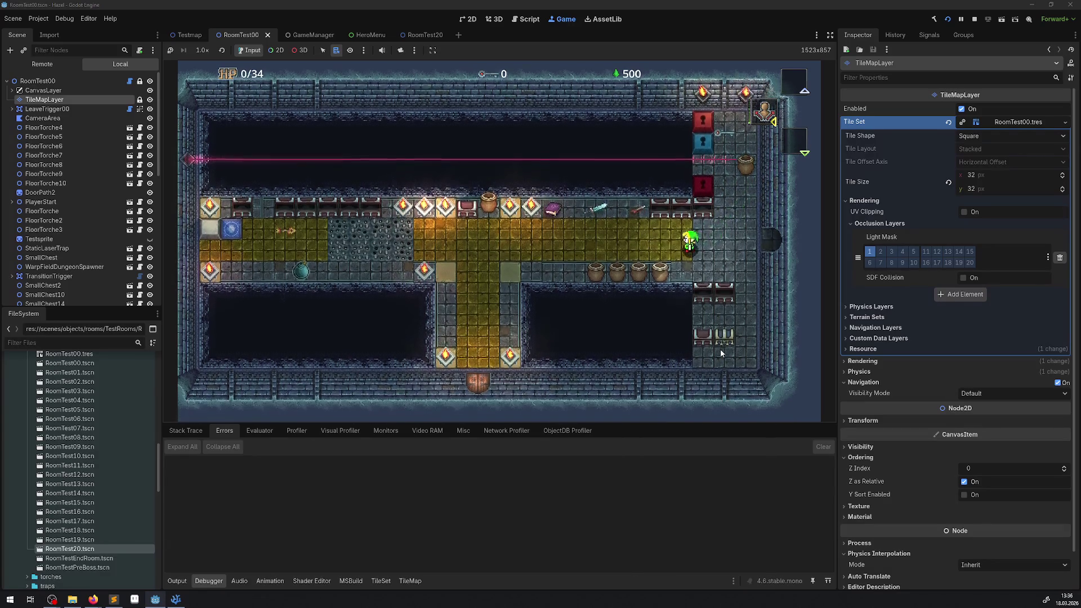
key("Left")
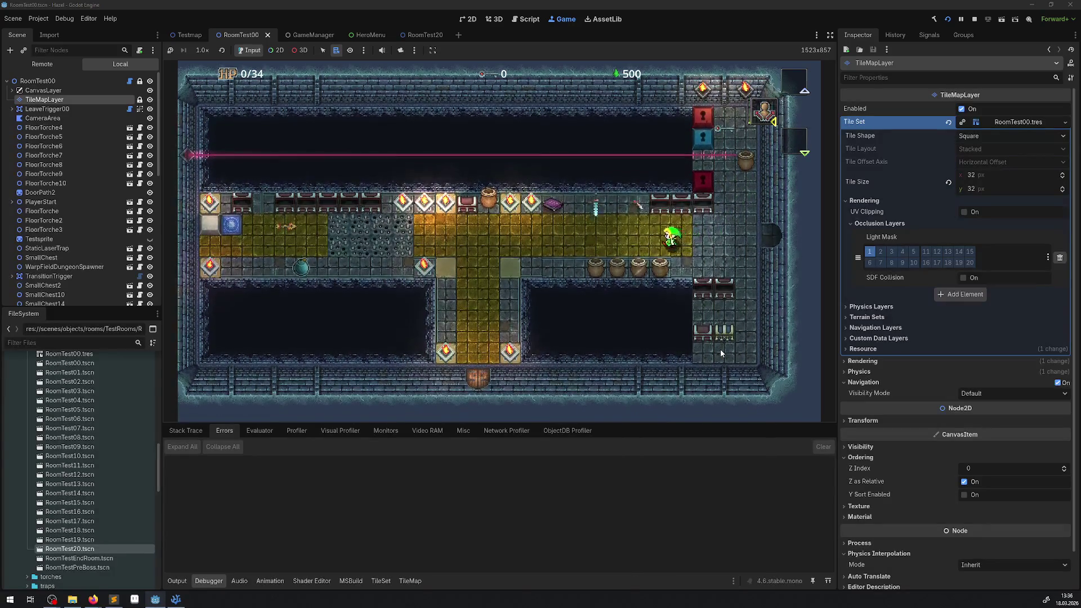
key("Left")
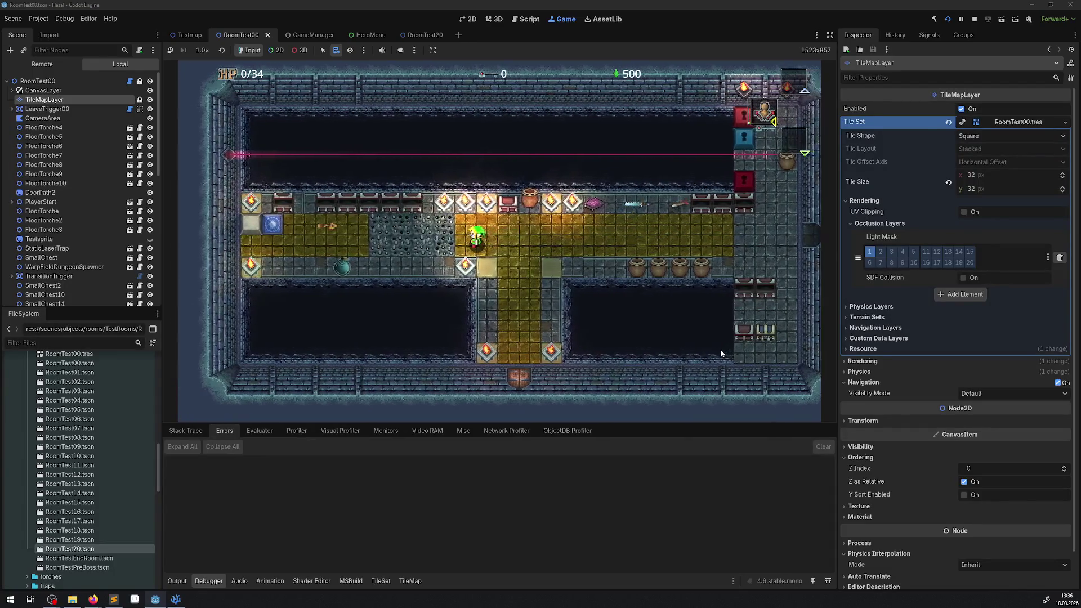
key("Right")
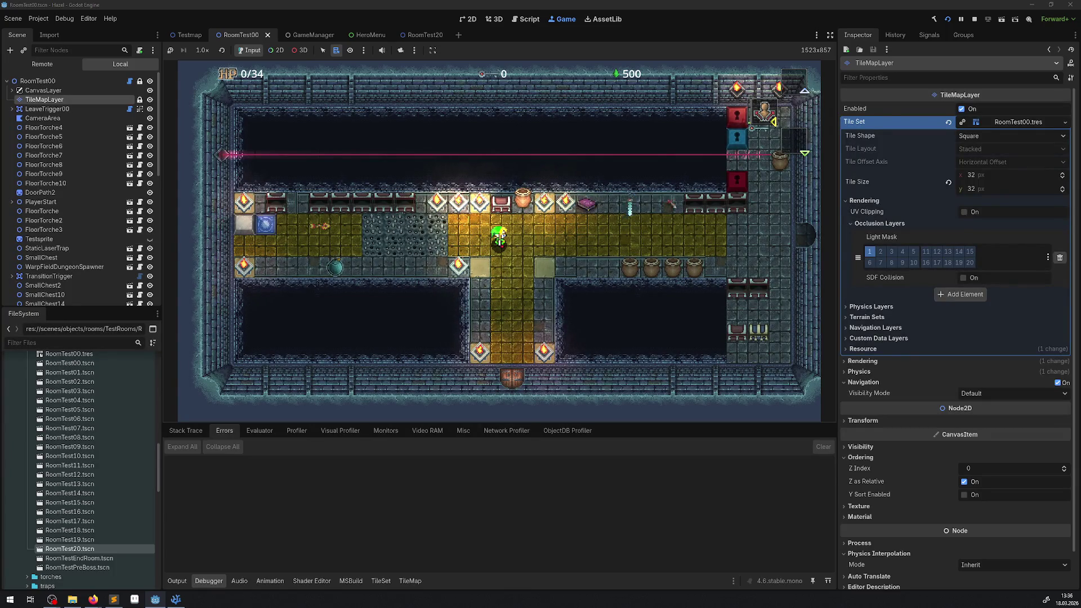
mouse_move(890, 411)
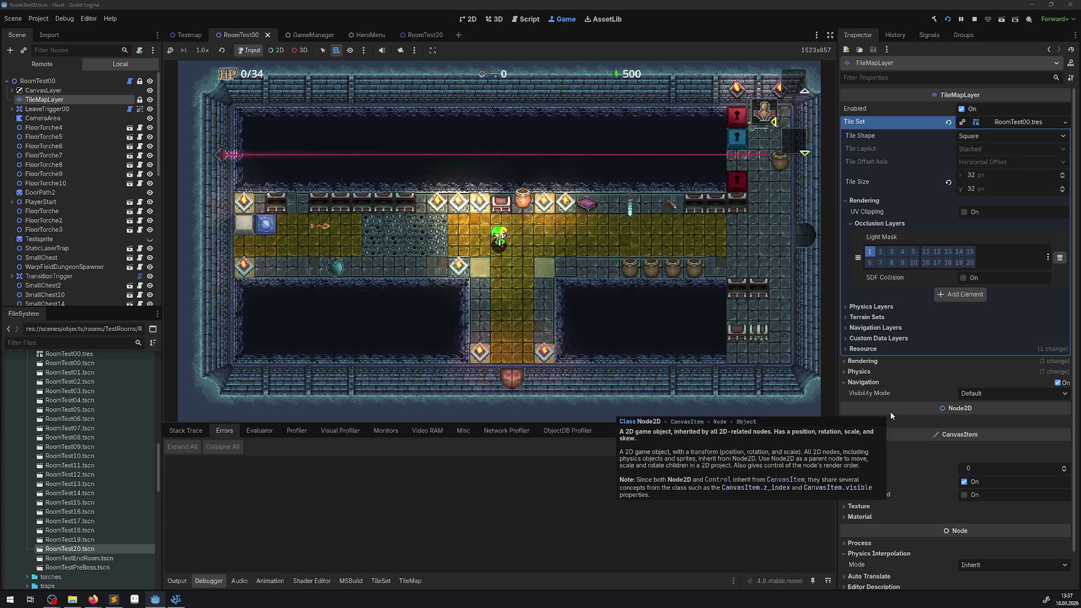
mouse_move(885, 534)
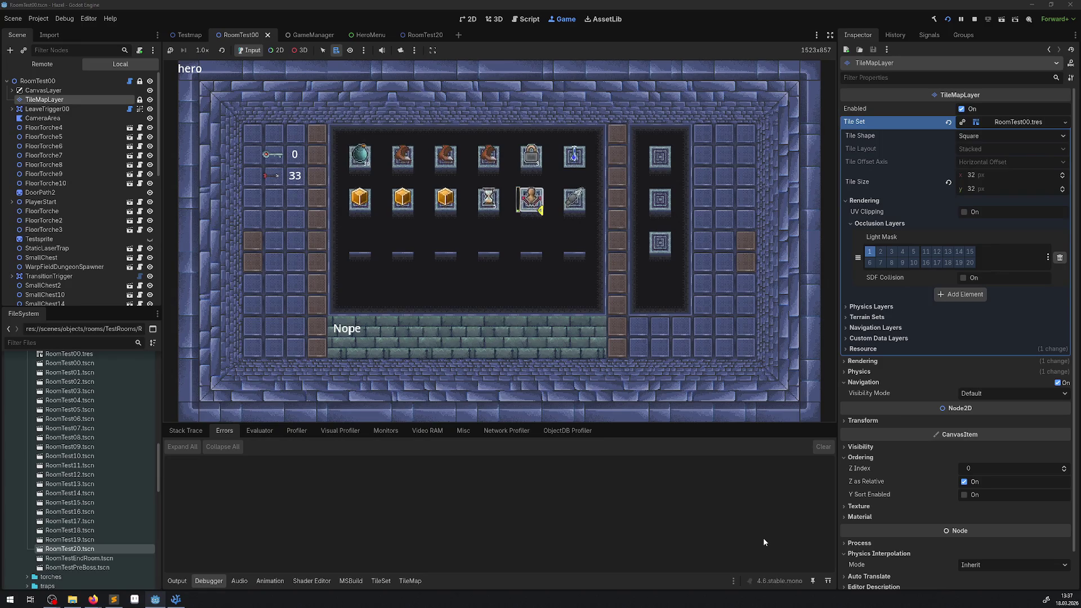
Close the hero inventory, step through the east doorway, and come back
key("Right")
key("Escape")
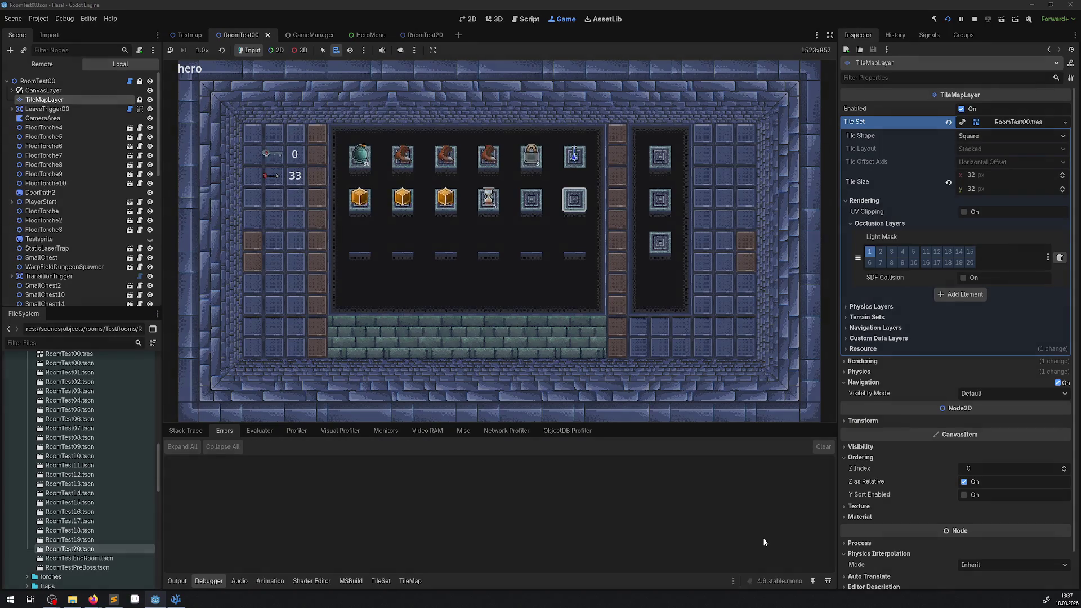
key("Right")
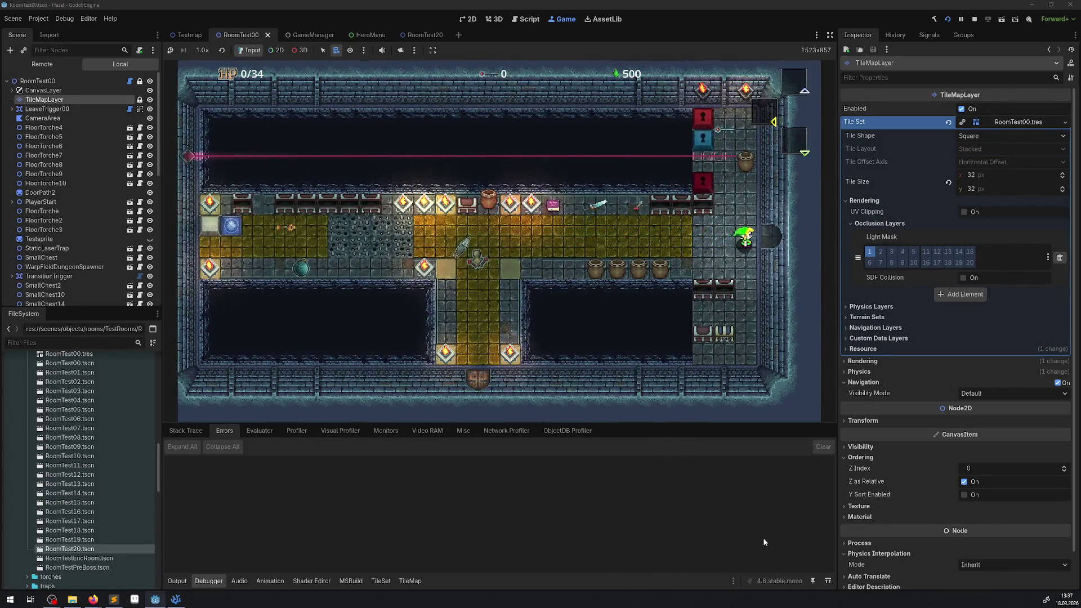
key("Right")
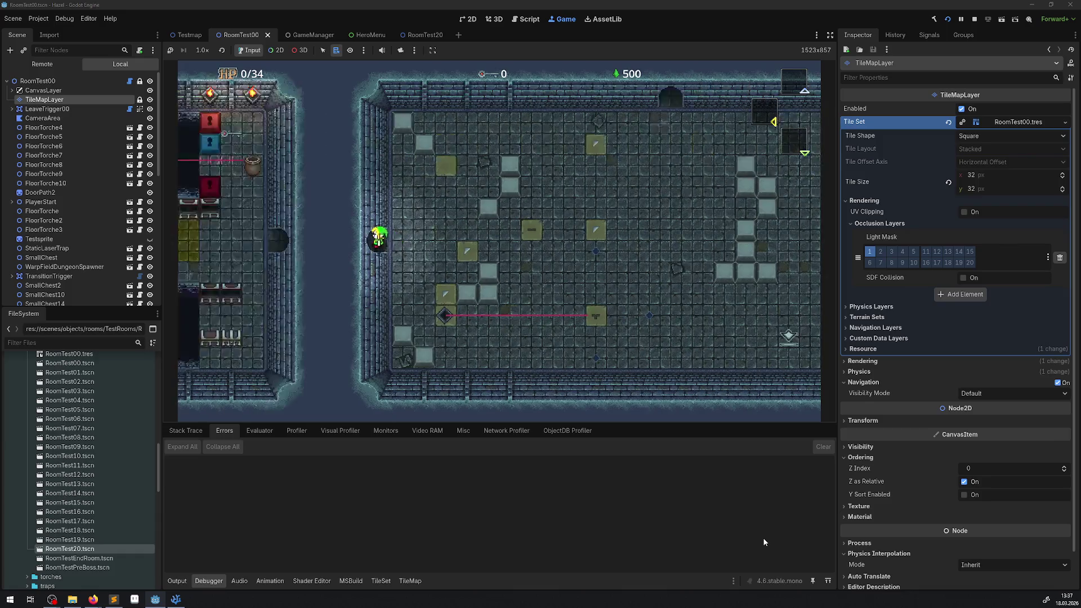
key("Left")
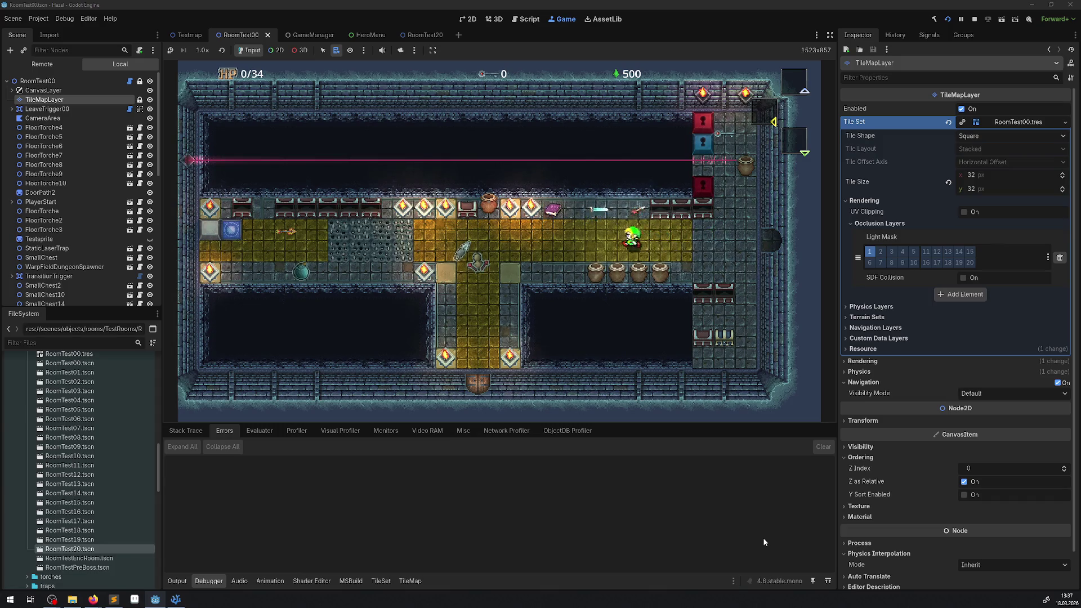
Walk the hero down-left, then up-right along the corridor and through the east door again
key("Left")
key("Down")
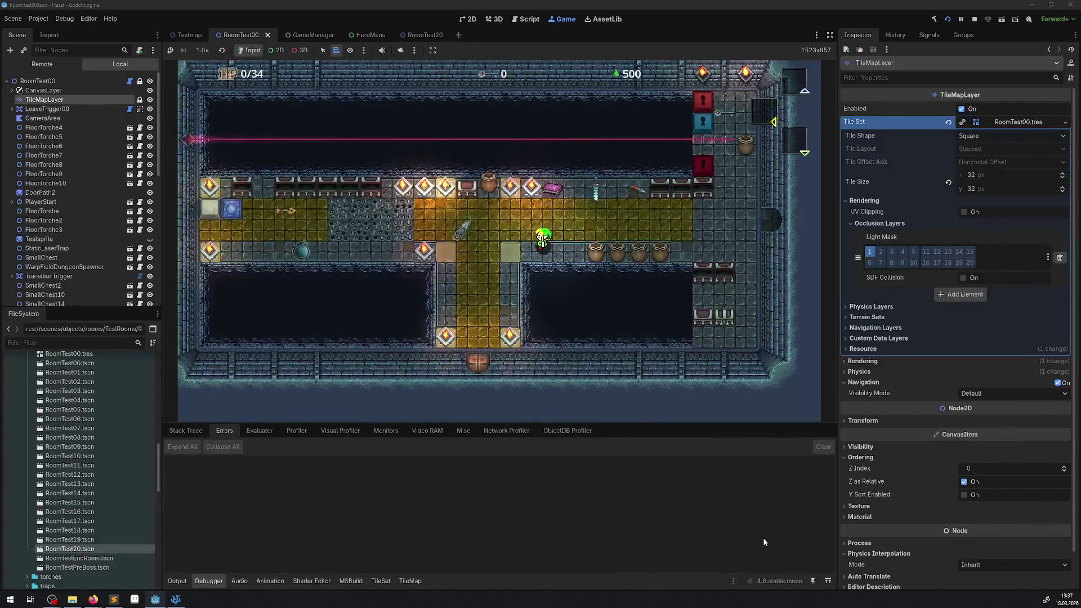
key("Up")
key("Right")
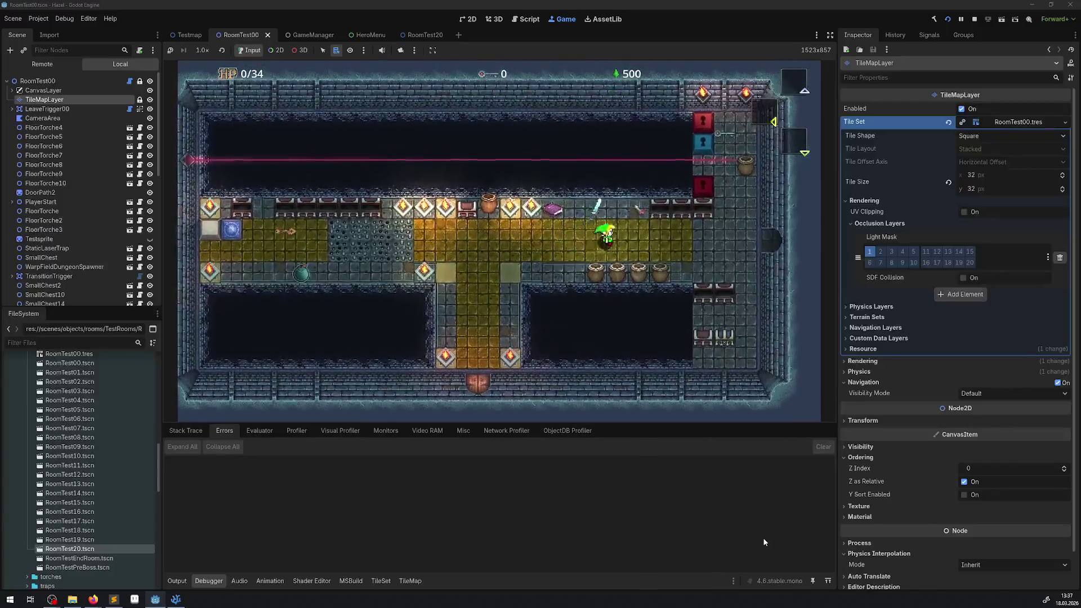
key("Right")
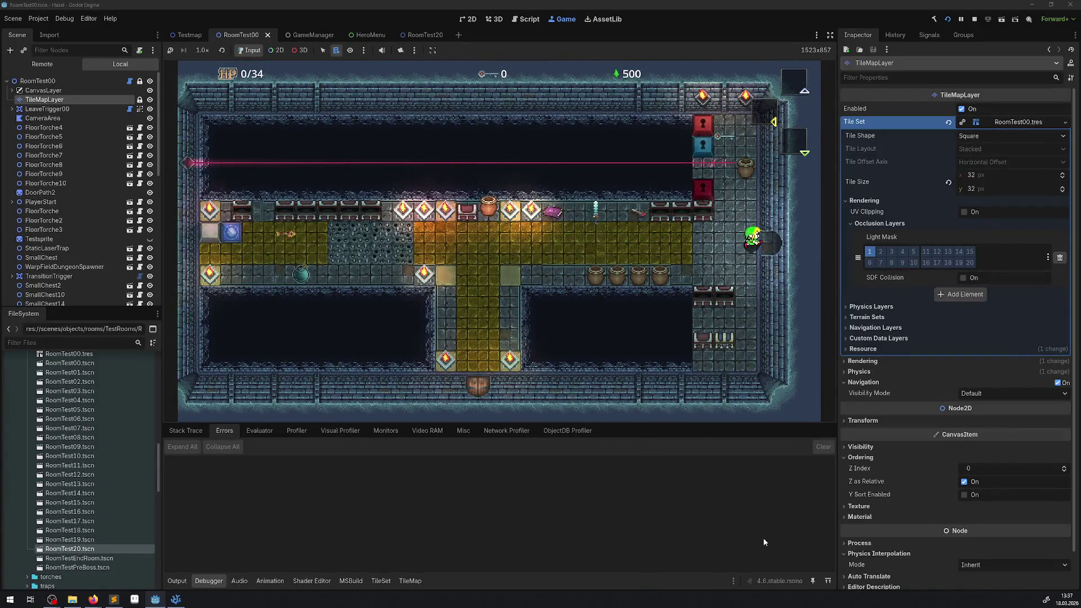
key("Right")
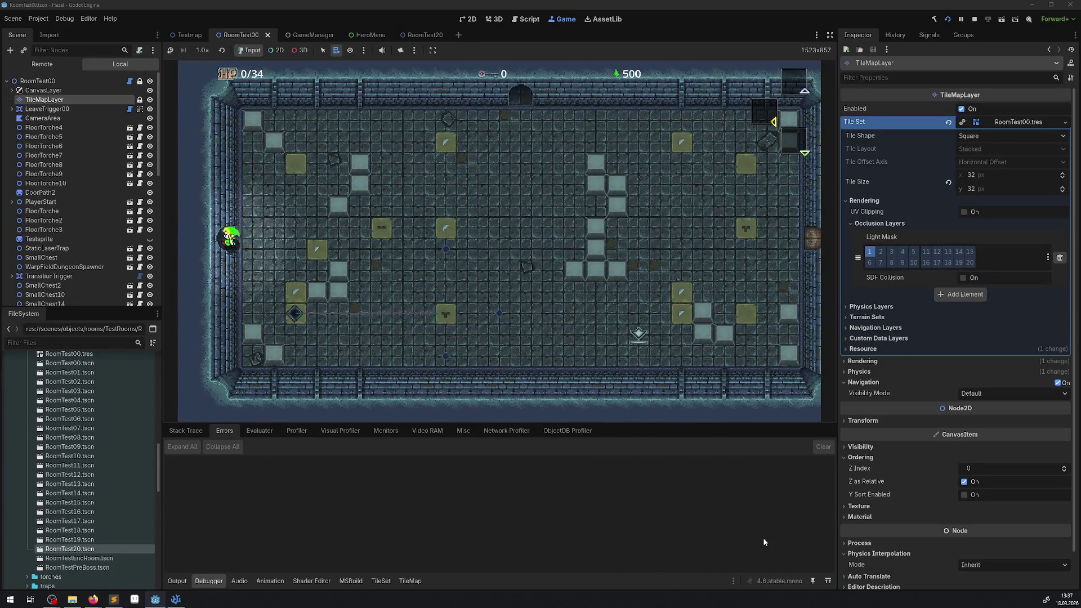
Walk the hero back west across the corridor room and stop the playtest
key("Left")
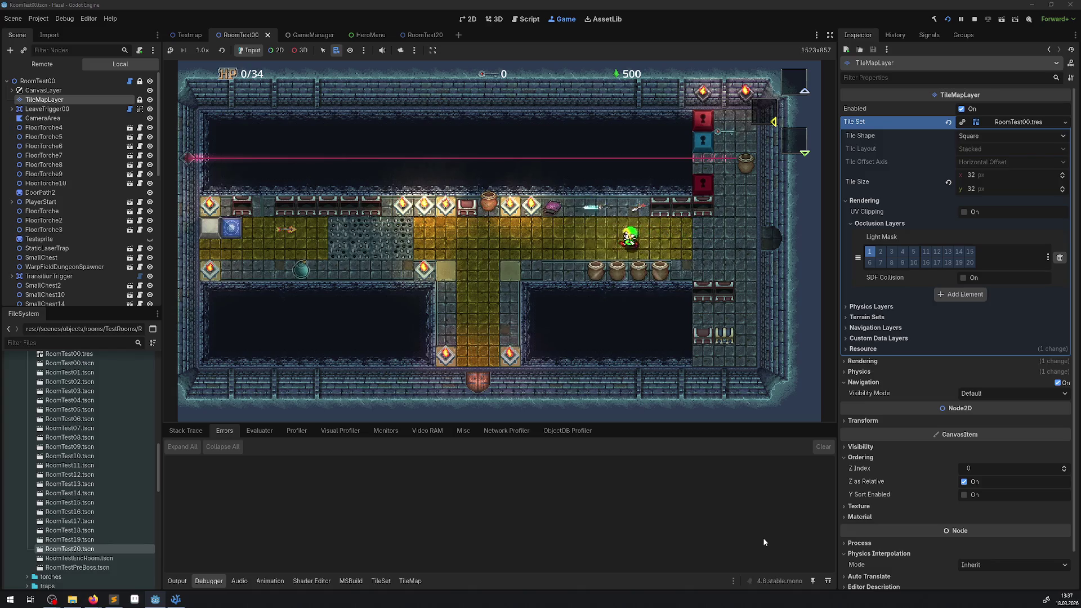
key("Left")
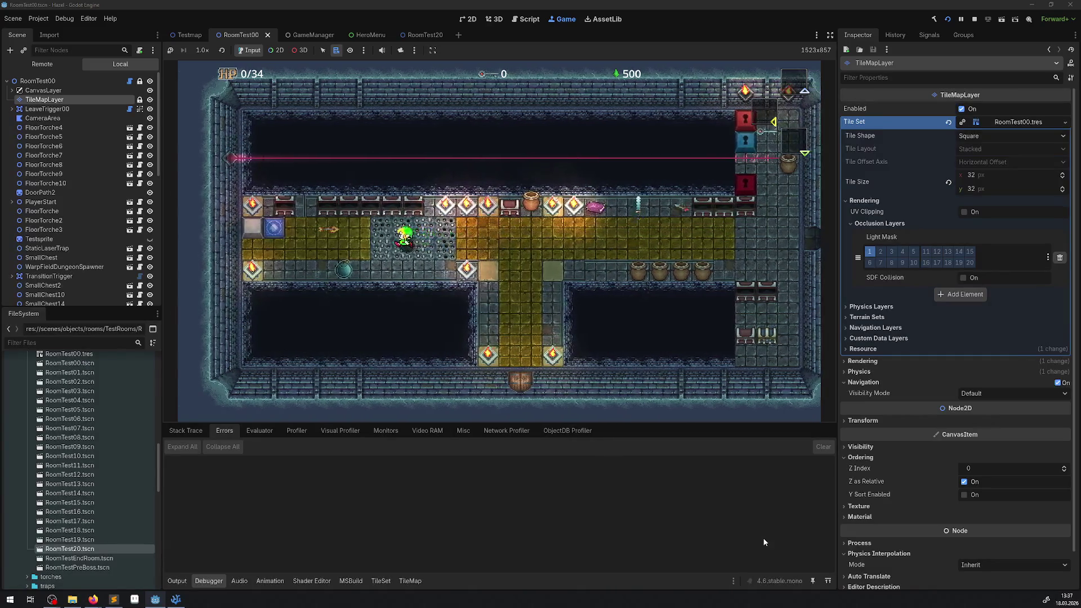
key("Left")
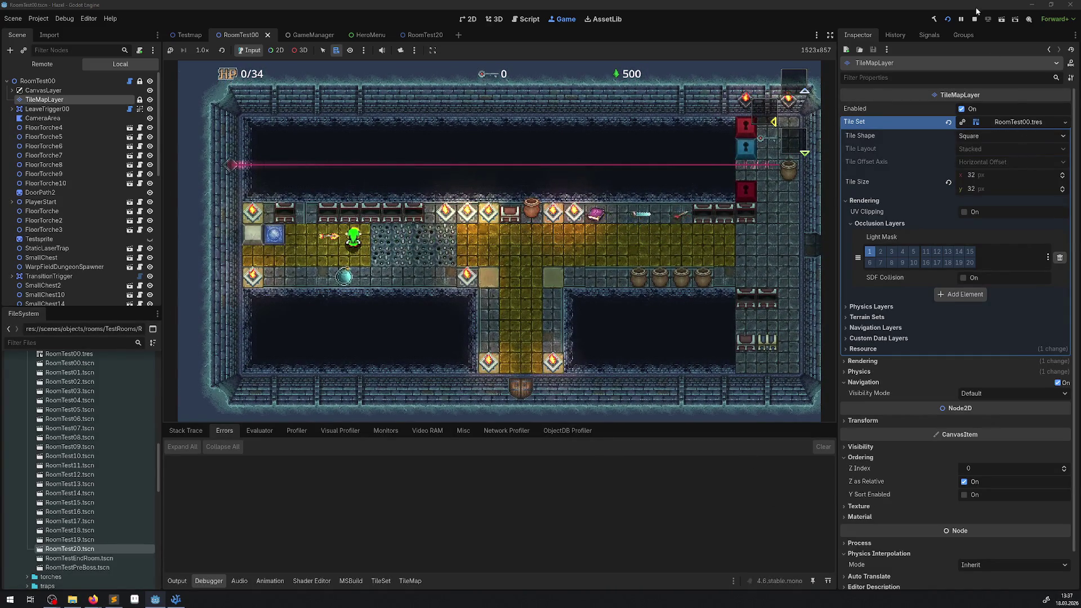
left_click(975, 18)
Rebuild and run the game, throw a pot to smash the others, and open the chest for a key
left_click(935, 20)
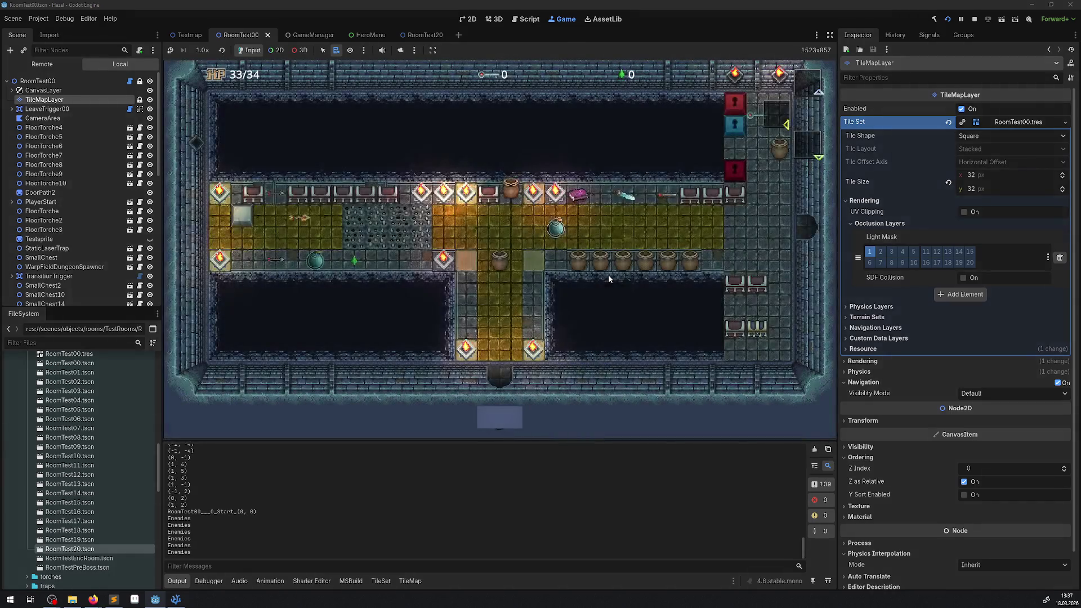
key("Up")
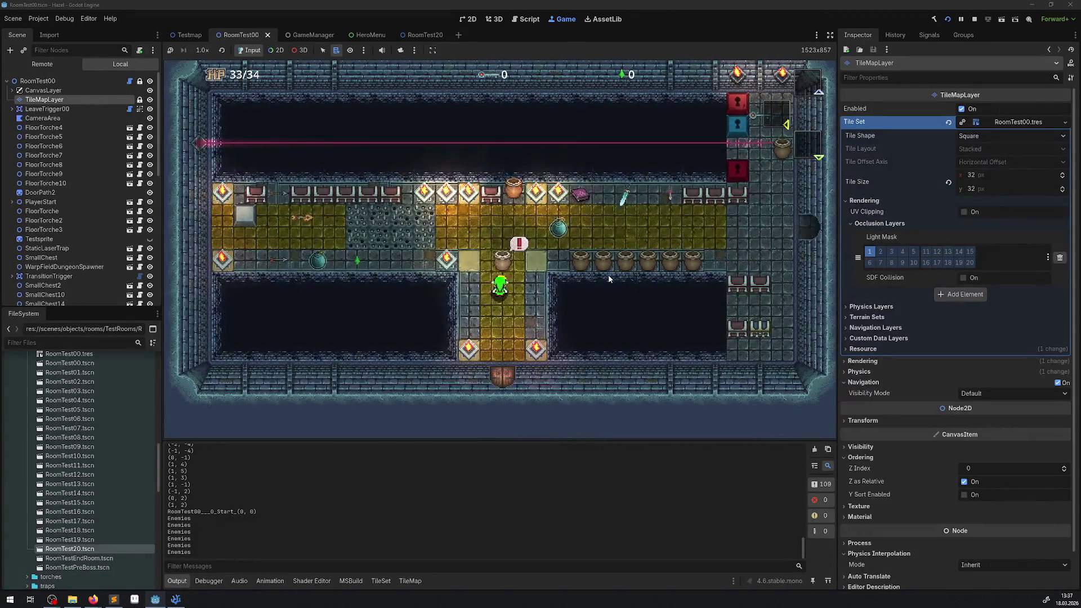
key("space")
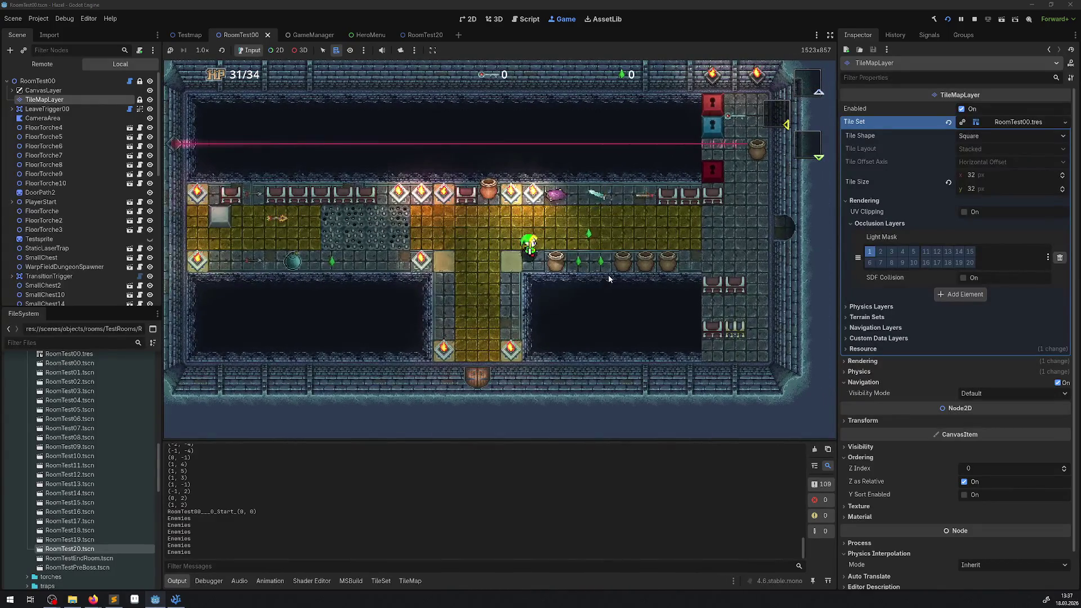
key("Left")
key("Up")
key("space")
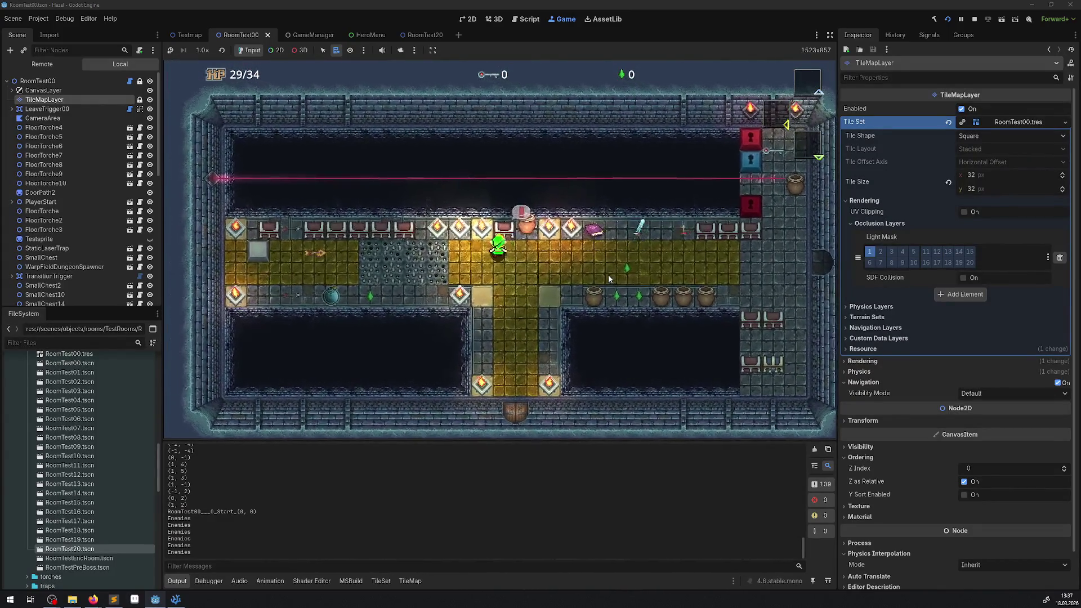
Cross the spike pit, then walk right into the east room and back along the yellow floor
key("Left")
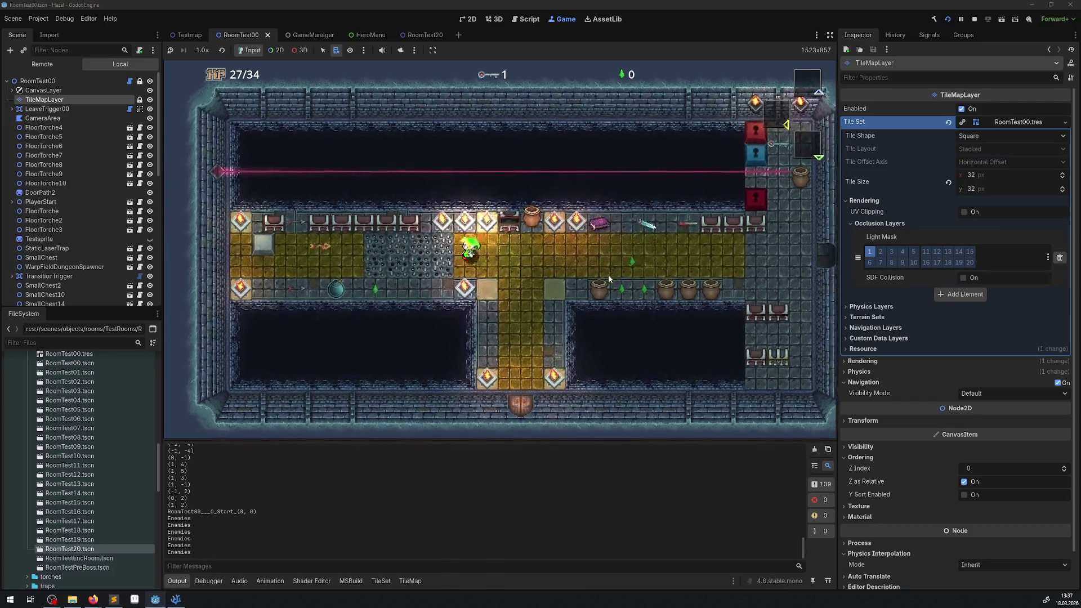
key("Left")
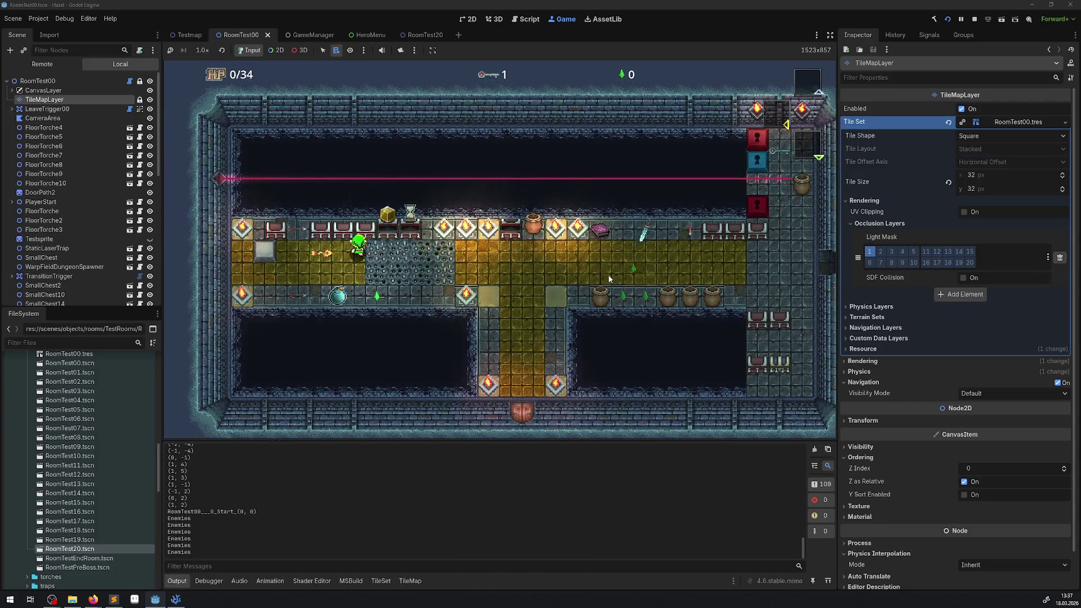
key("Right")
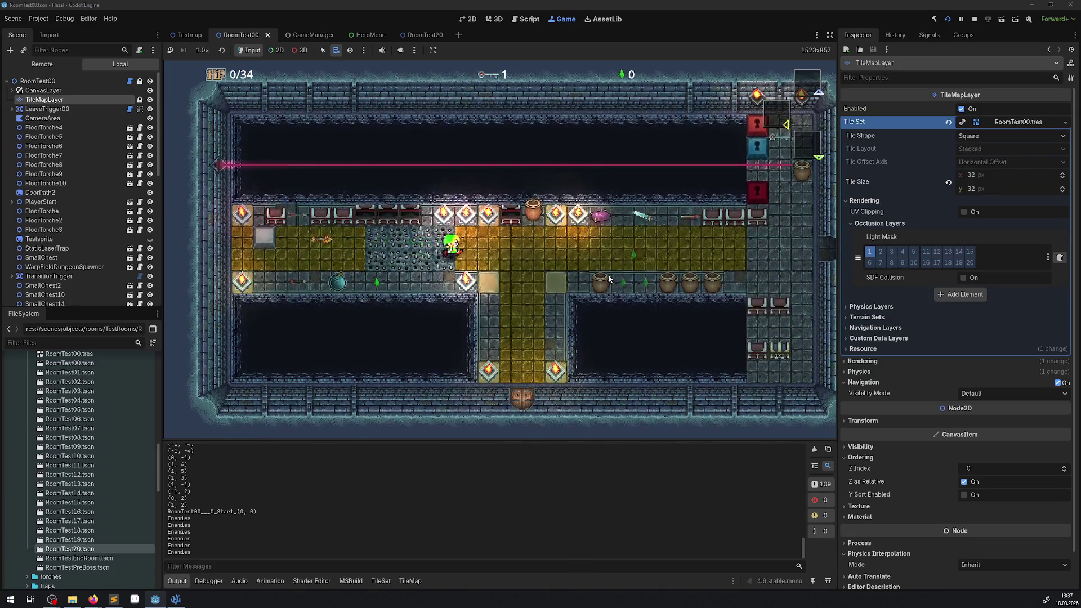
key("Right")
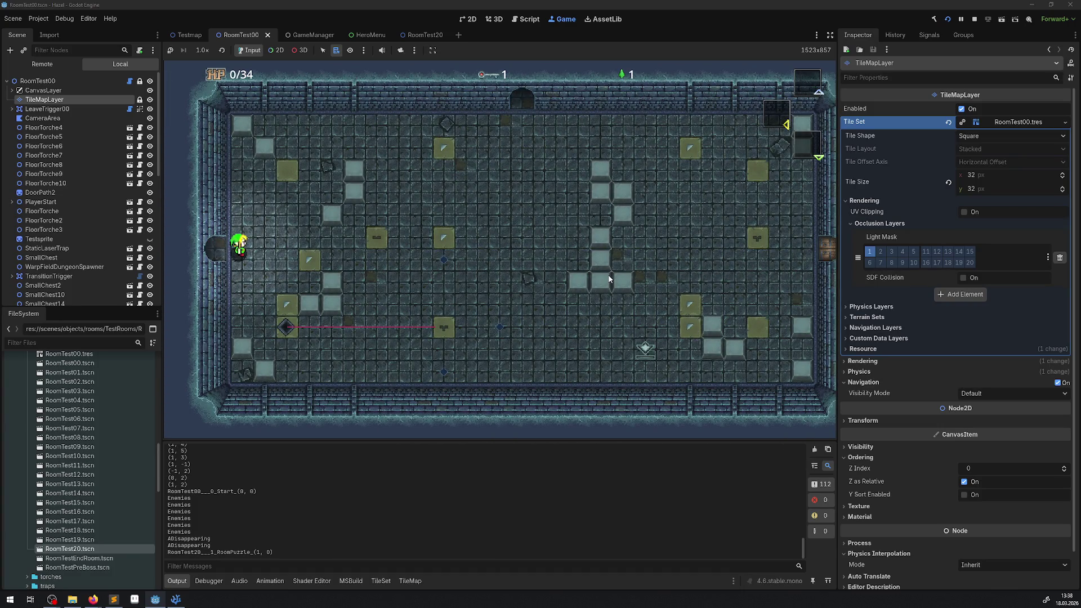
key("Left")
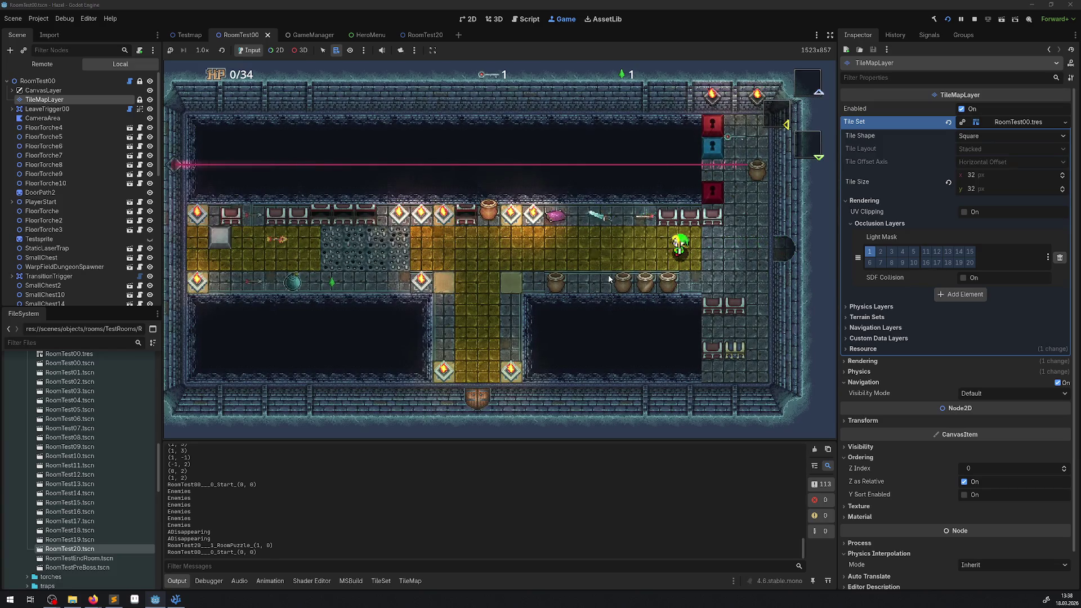
key("Left")
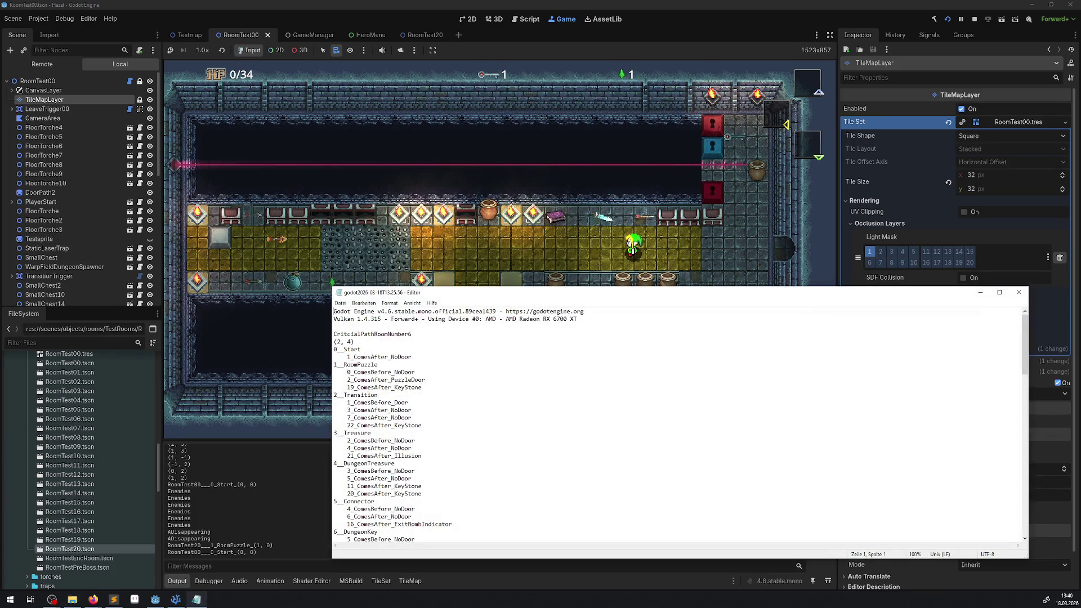
Scroll through the Godot log entries in Notepad, closing and reopening the file
scroll(539, 393, "down", 10)
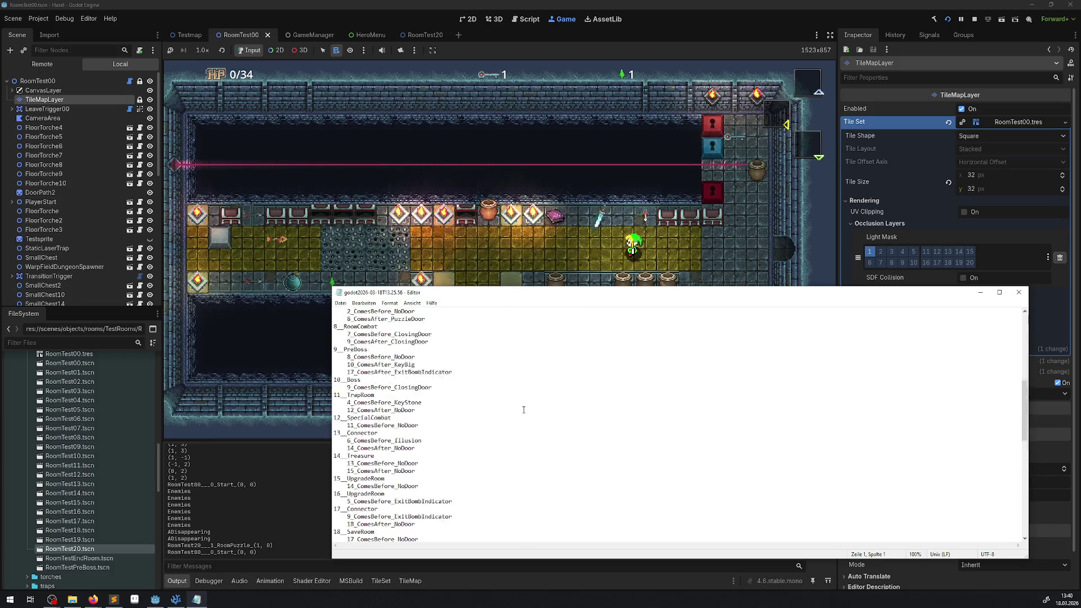
scroll(520, 408, "up", 10)
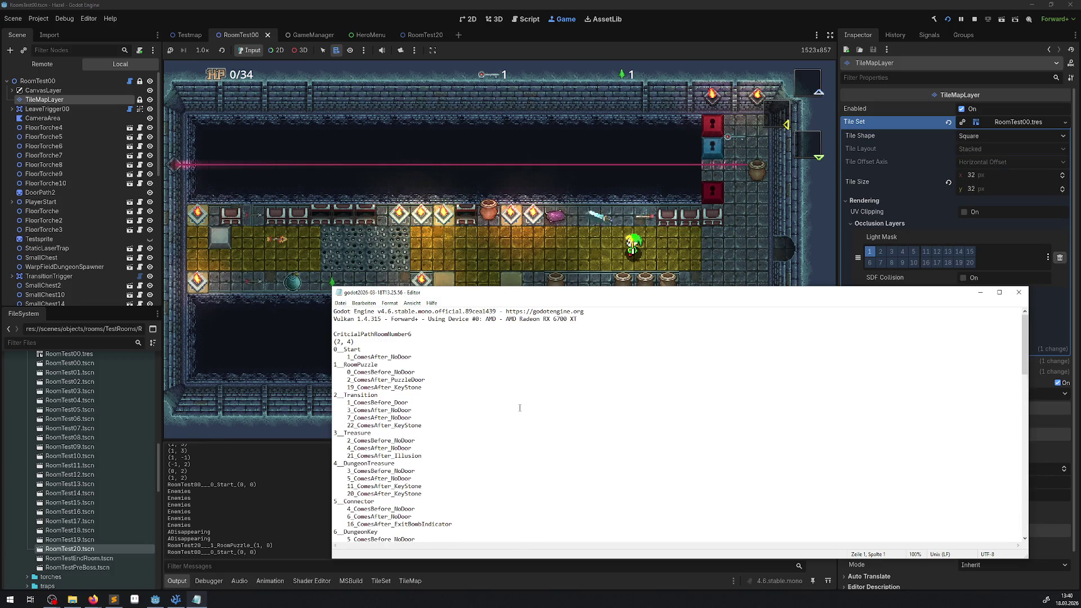
scroll(520, 408, "down", 10)
scroll(519, 407, "up", 10)
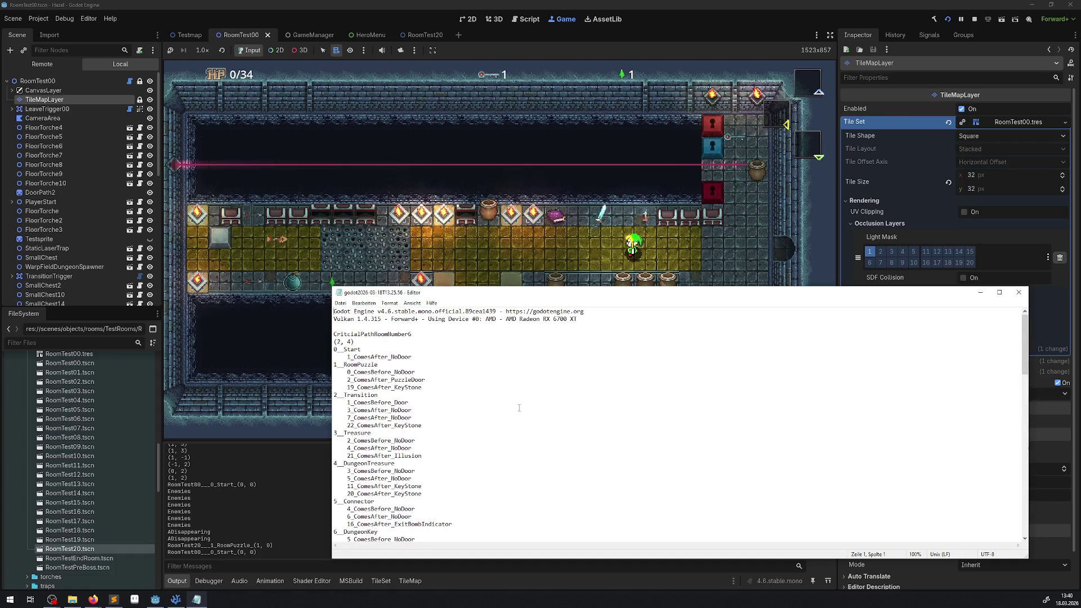
left_click(1018, 292)
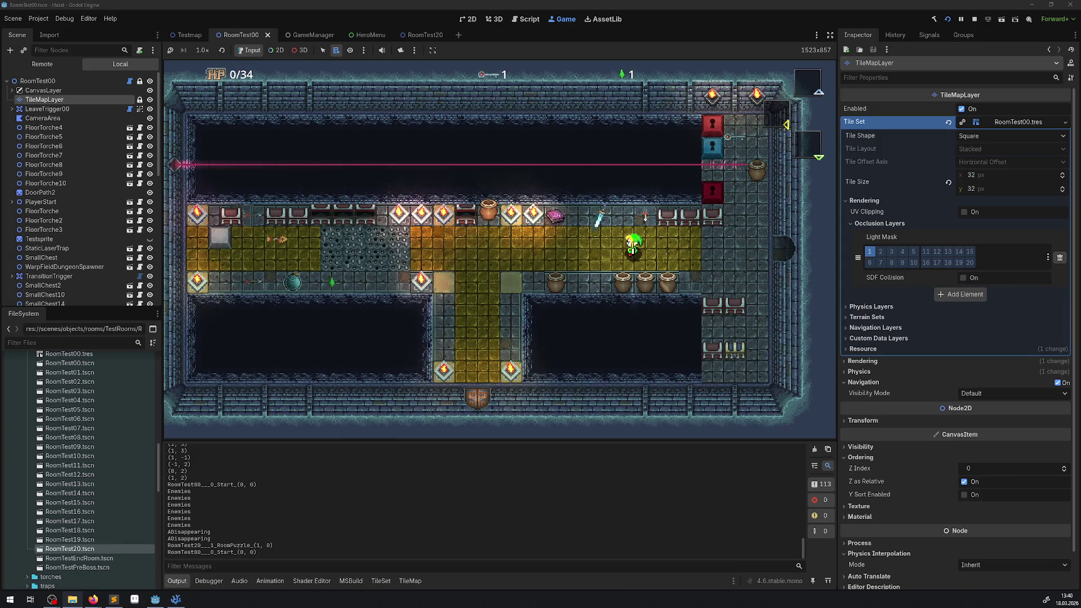
scroll(504, 415, "down", 15)
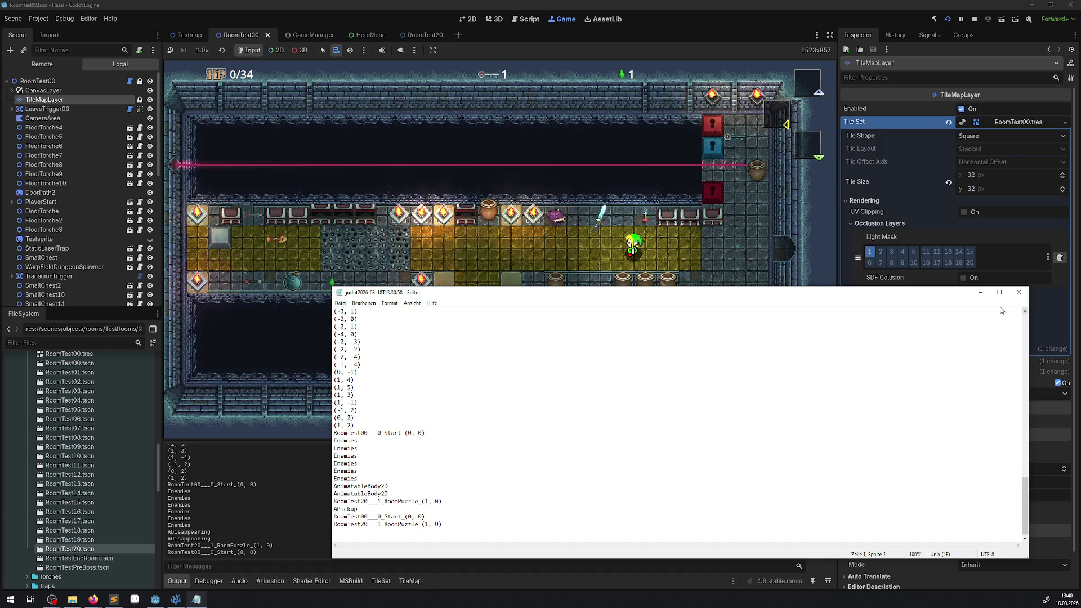
left_click(1018, 293)
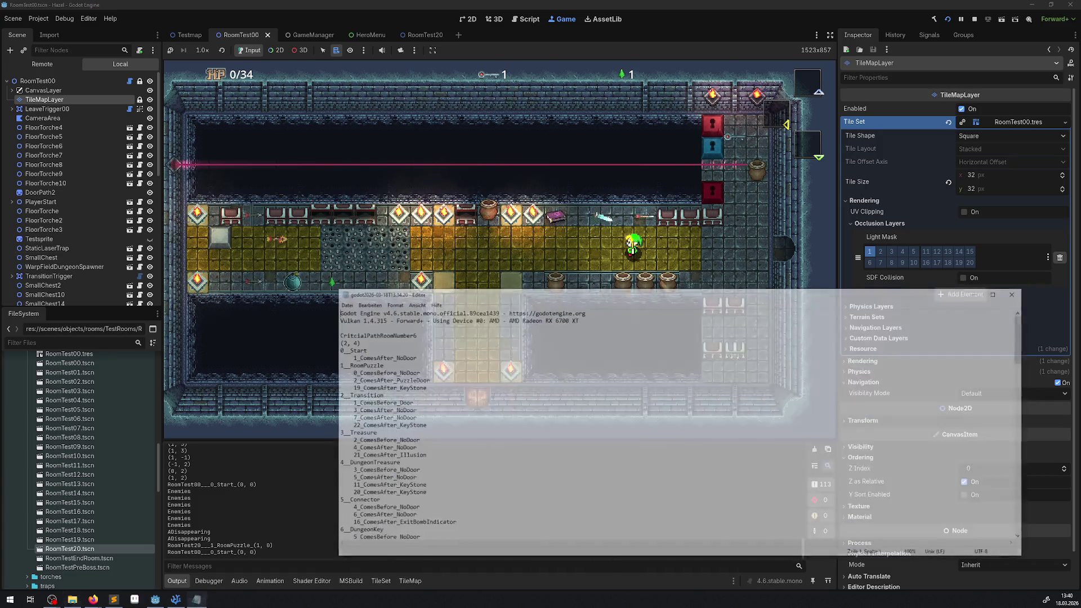
Scroll back to the log's header and critical-path room list, then close Notepad
scroll(809, 507, "down", 15)
scroll(810, 507, "up", 5)
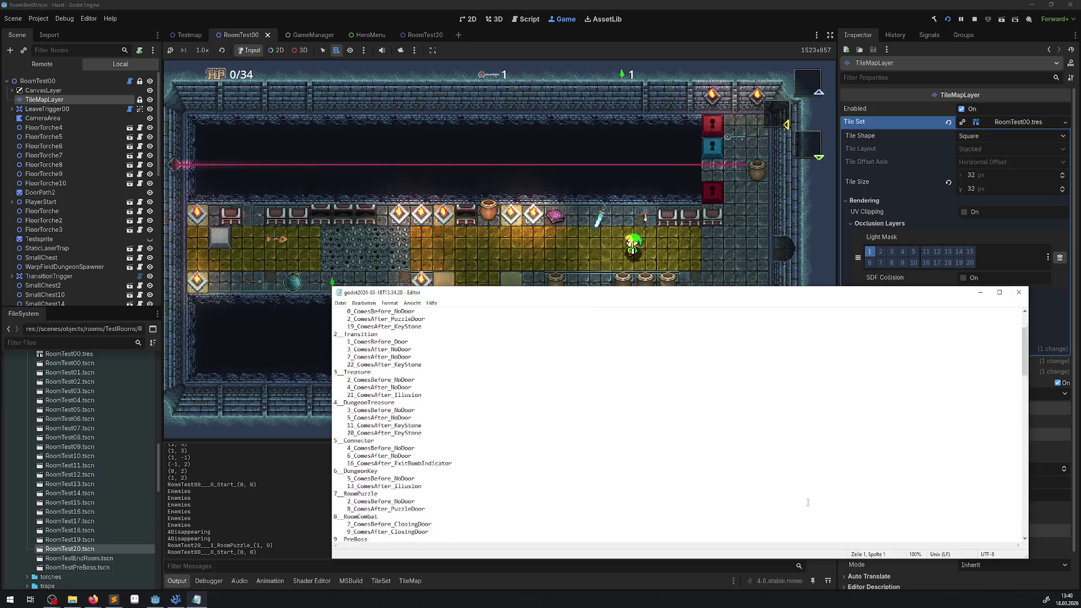
scroll(808, 503, "down", 5)
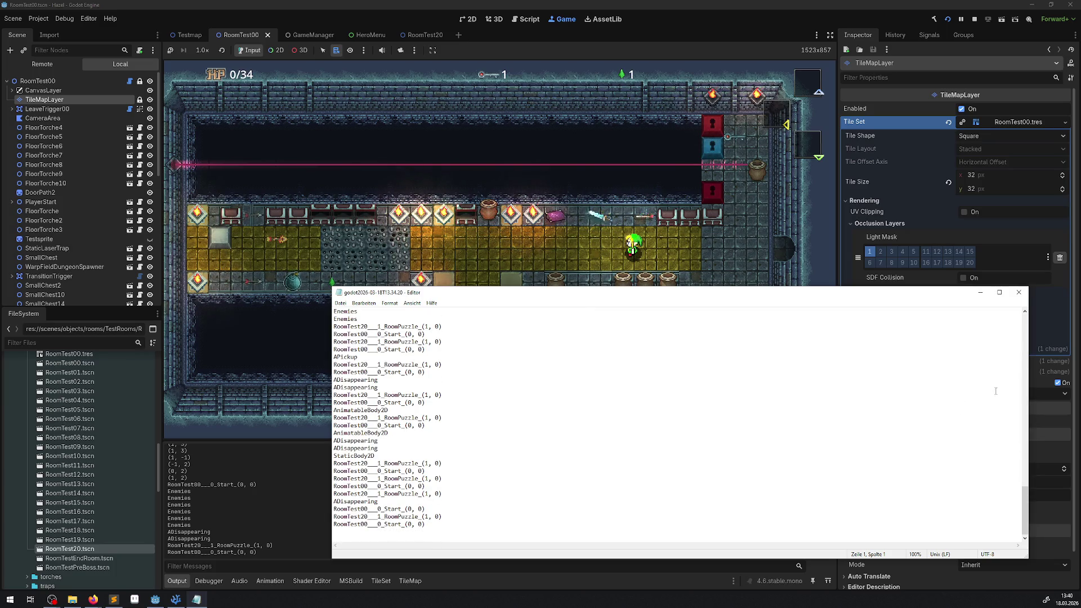
left_click(1024, 296)
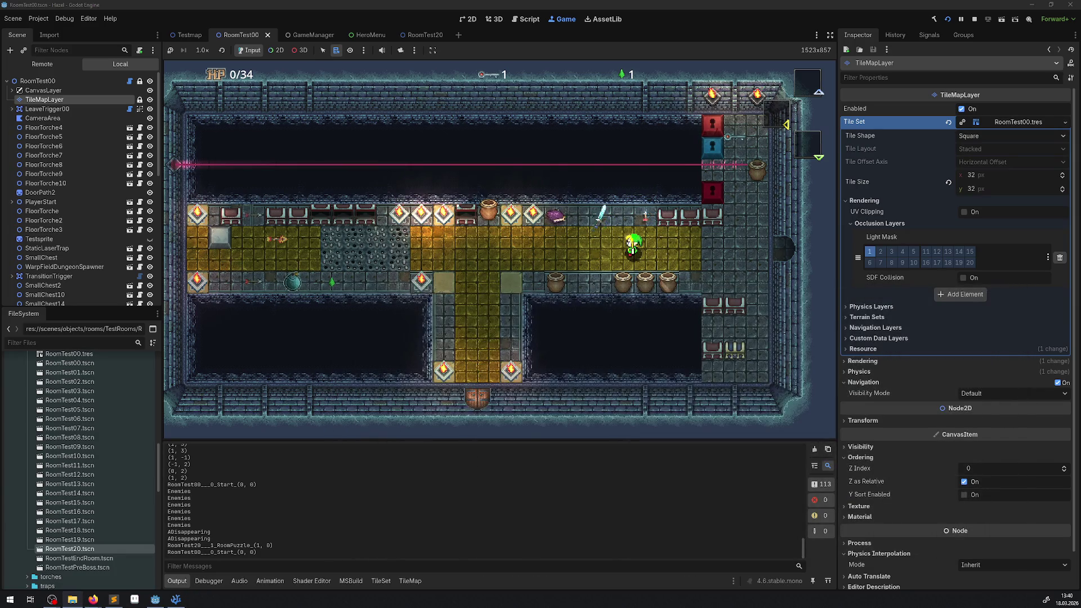
scroll(542, 457, "down", 15)
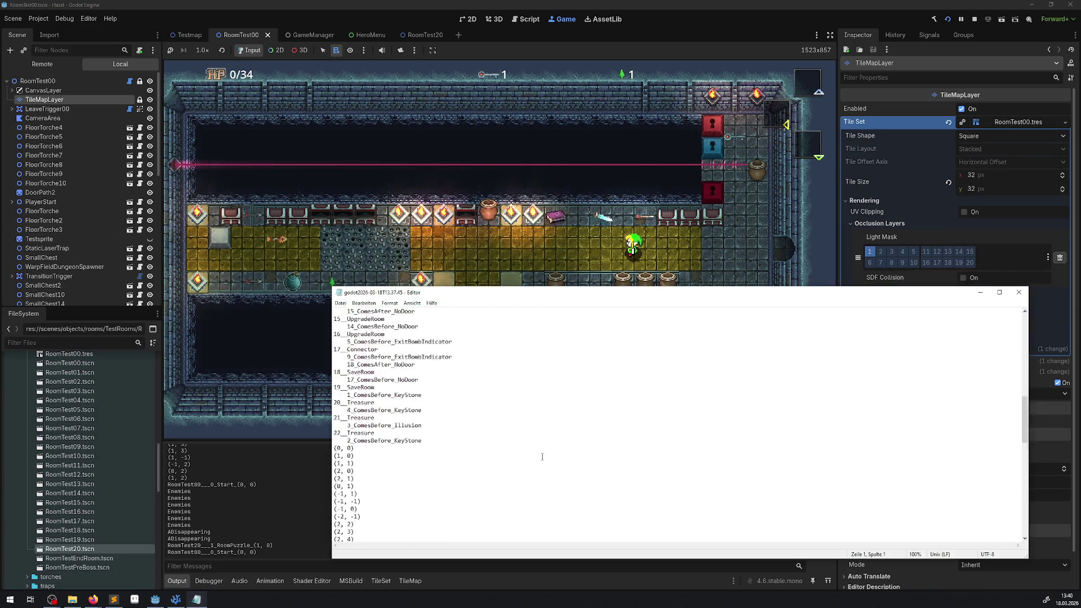
scroll(544, 453, "up", 15)
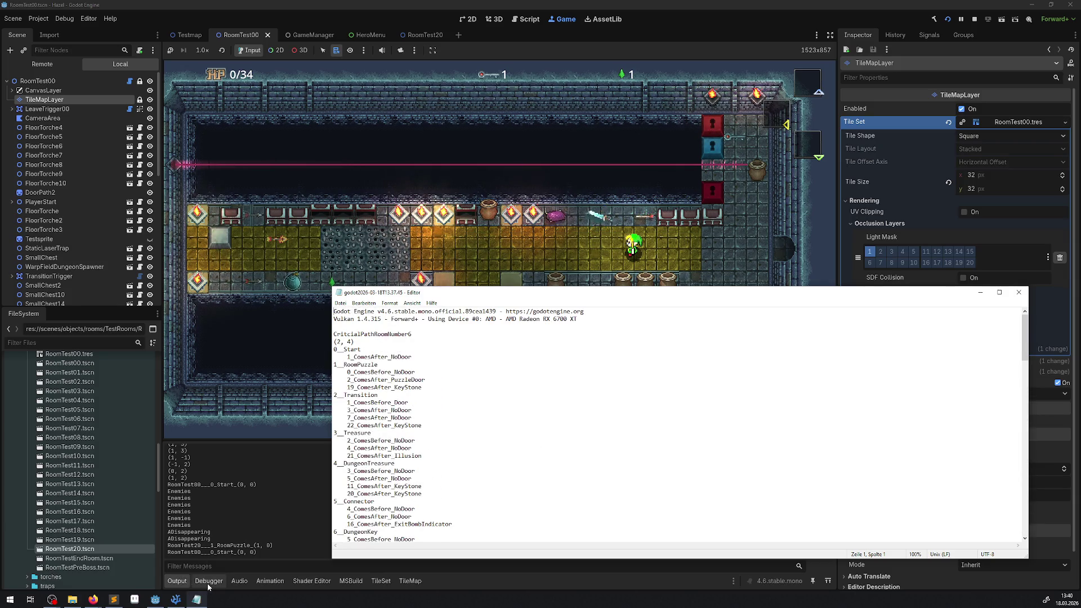
left_click(1021, 291)
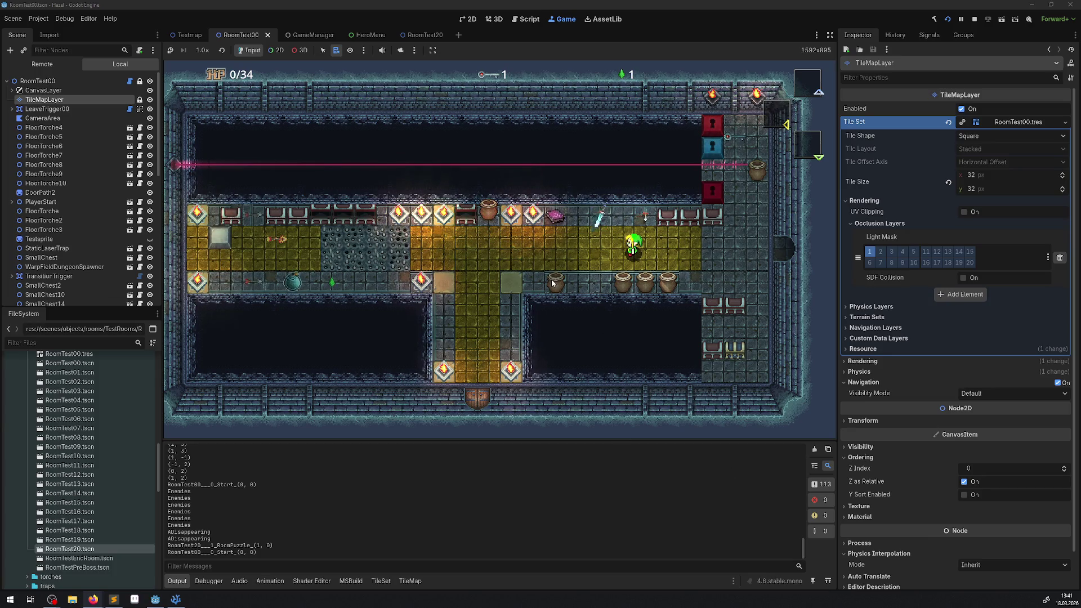
Walk the hero right along the corridor toward the right wall
key("Right")
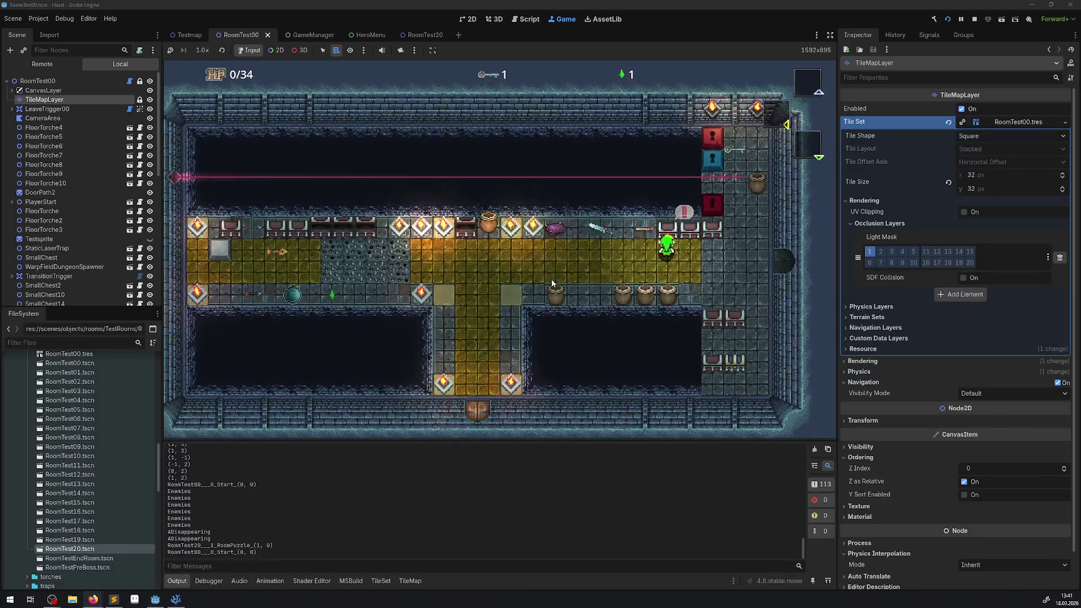
key("Right")
key("Right")
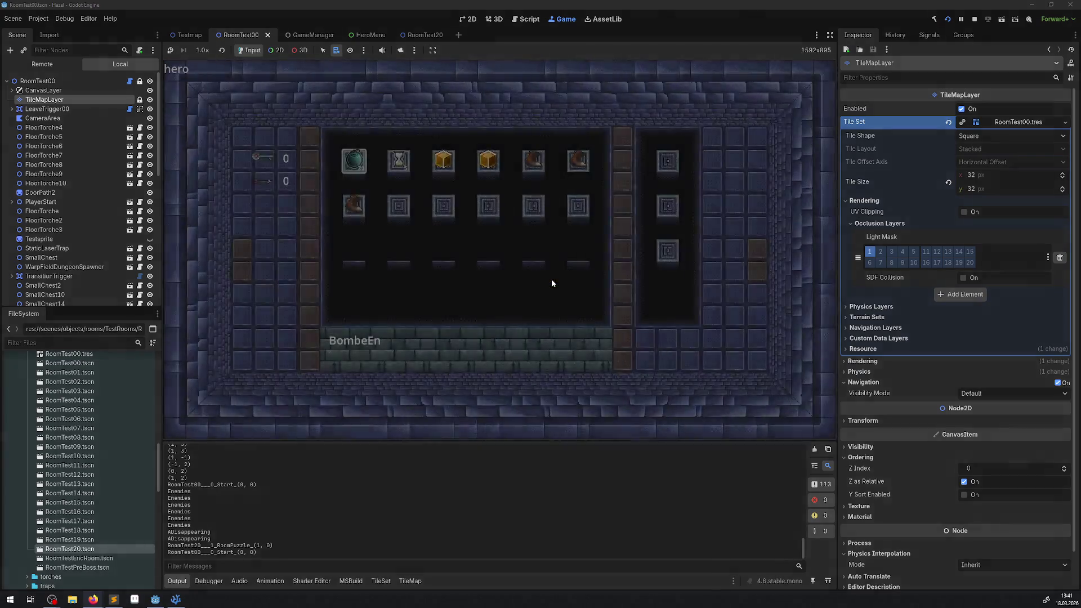
Close the hero inventory and walk the hero left and down the corridor
key("Left")
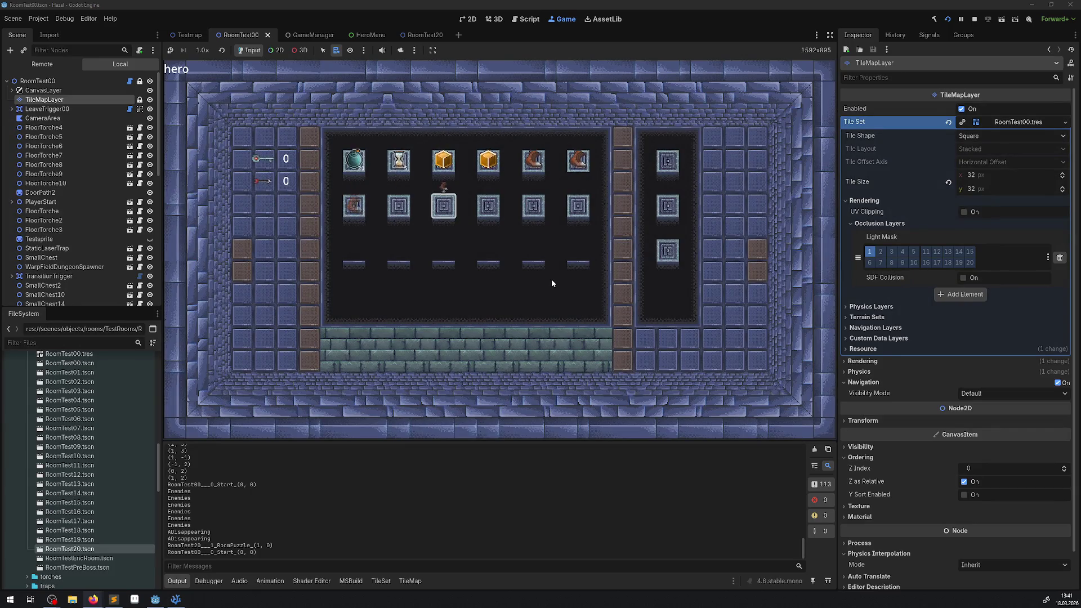
key("Escape")
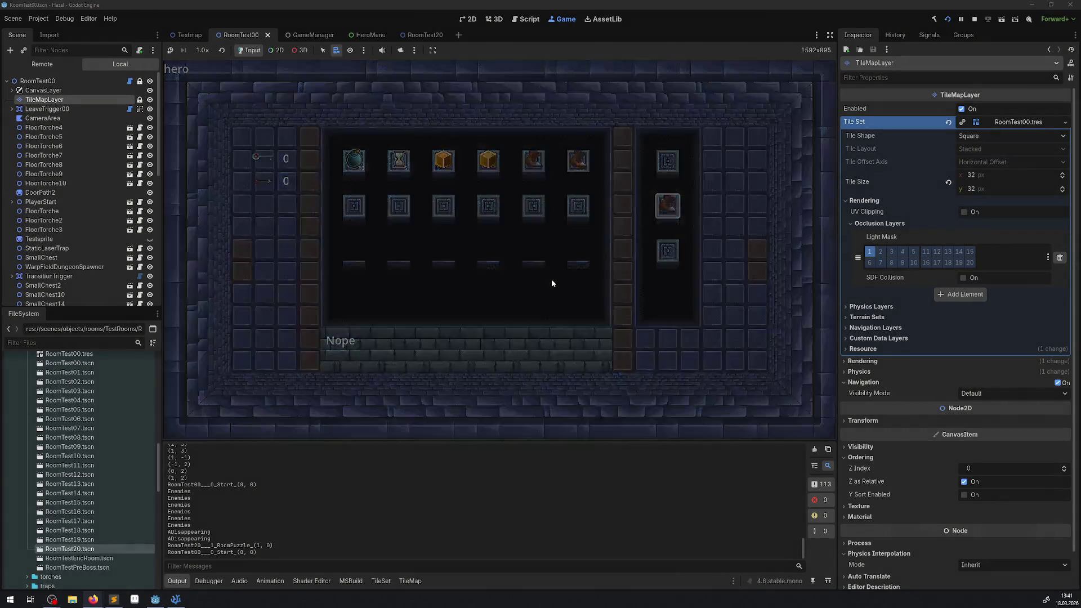
key("Left")
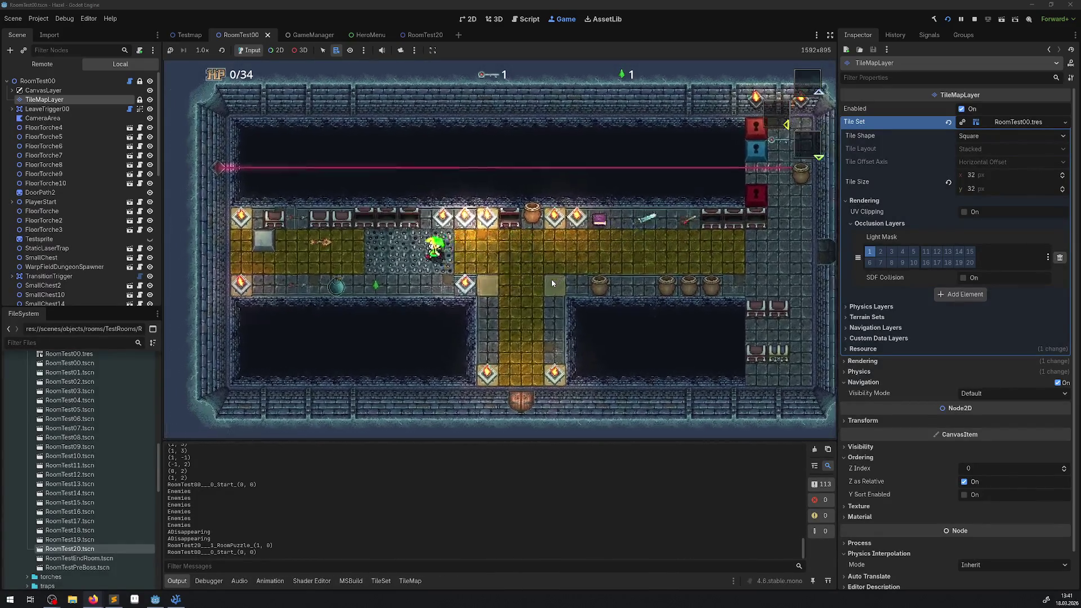
key("Left")
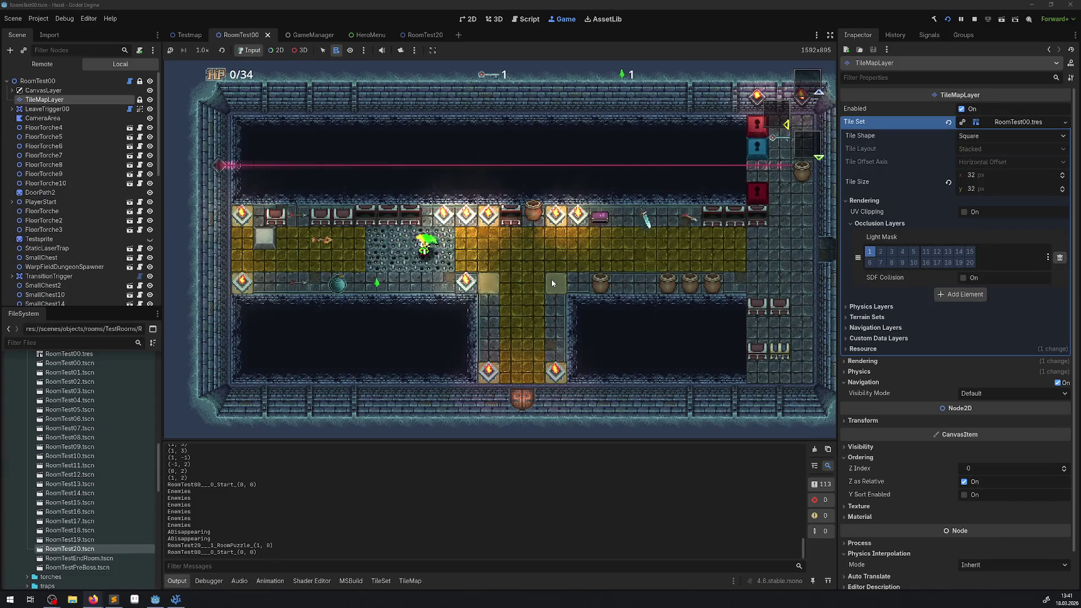
key("Left")
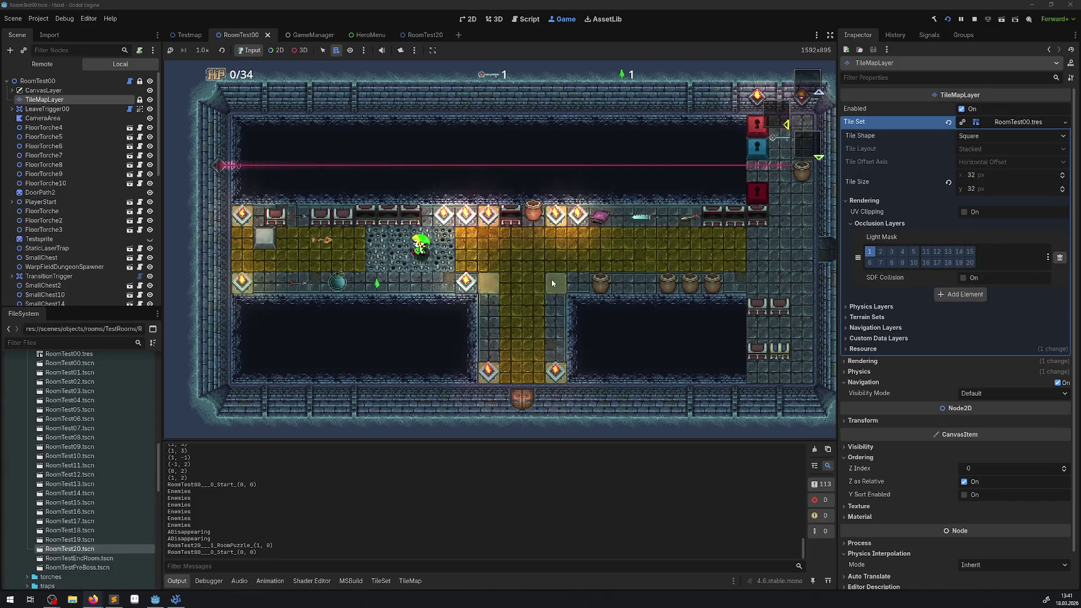
key("Down")
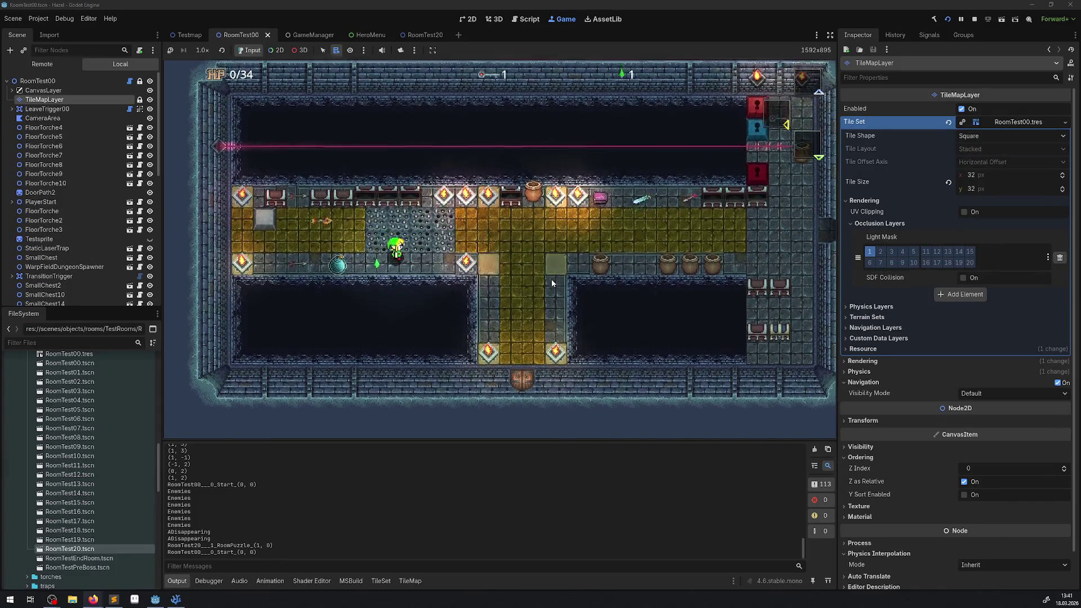
Collect the pile of gems to reach 501, then walk up-left and back right
key("Left")
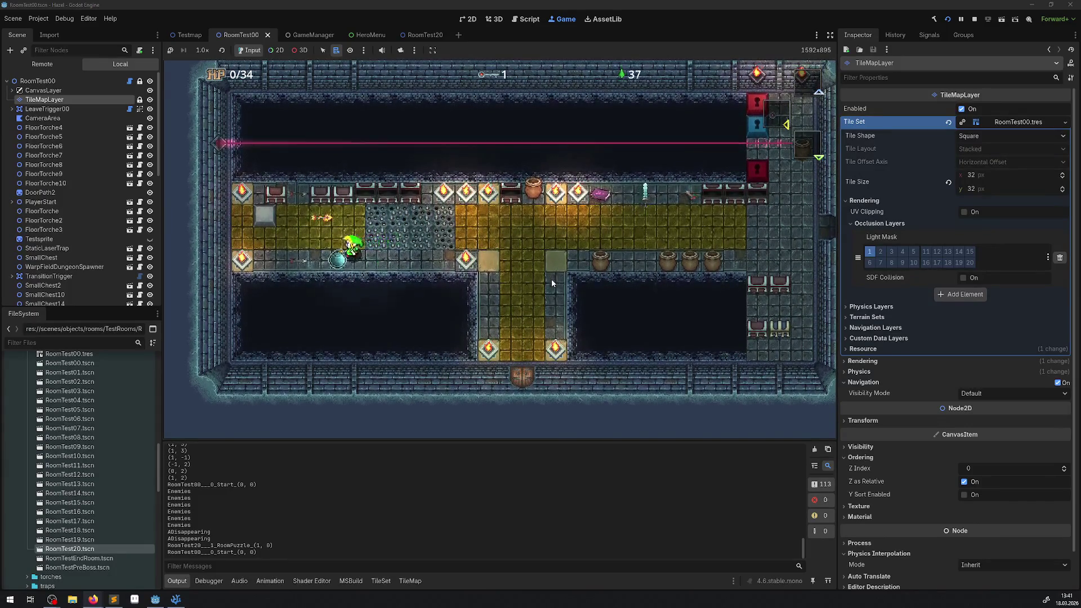
key("Right")
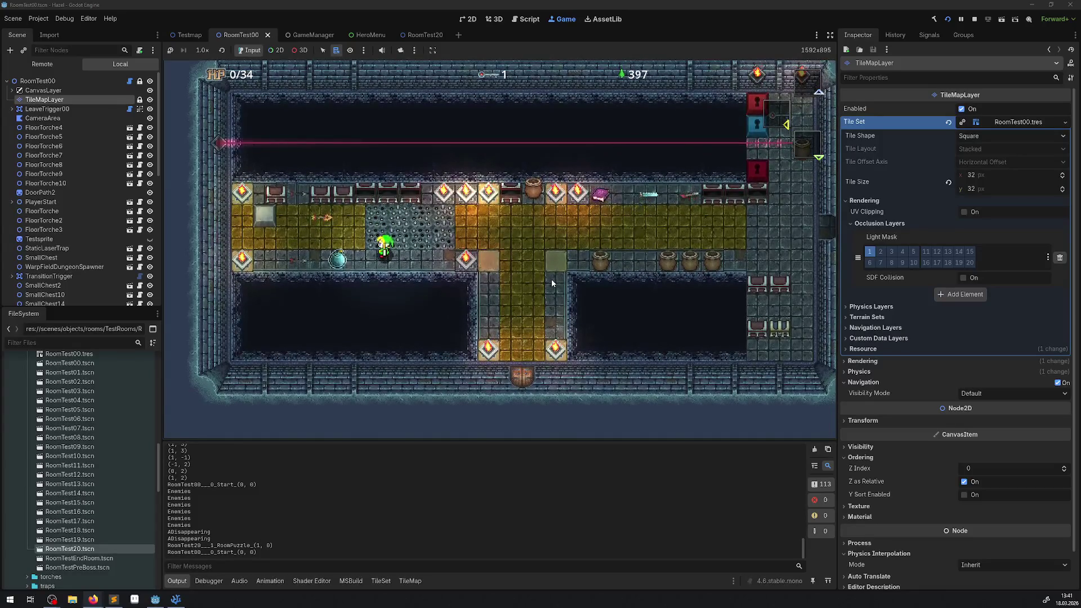
key("Up")
key("Left")
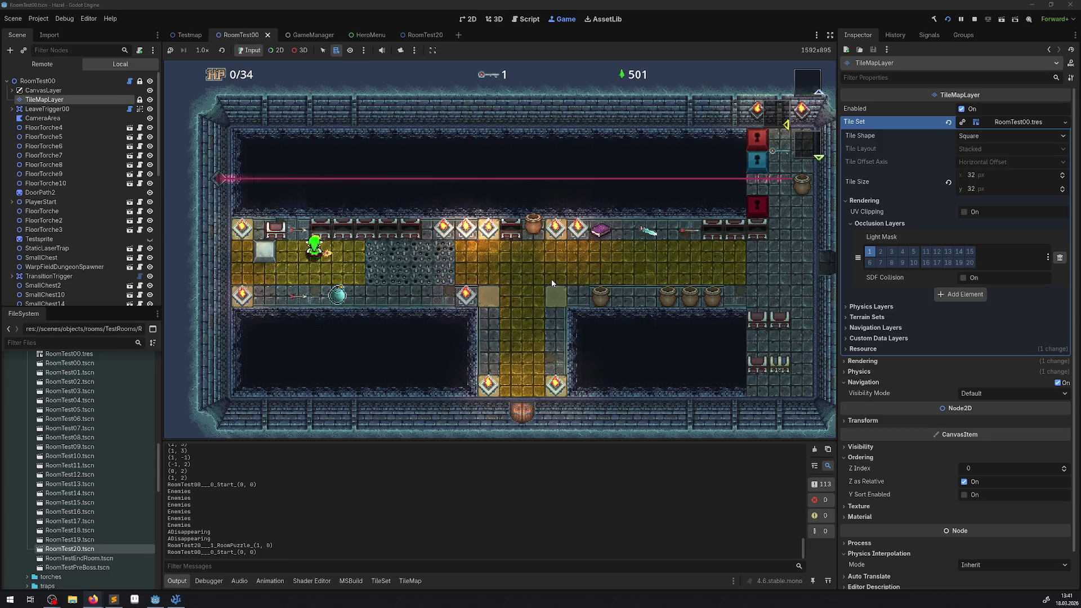
key("Right")
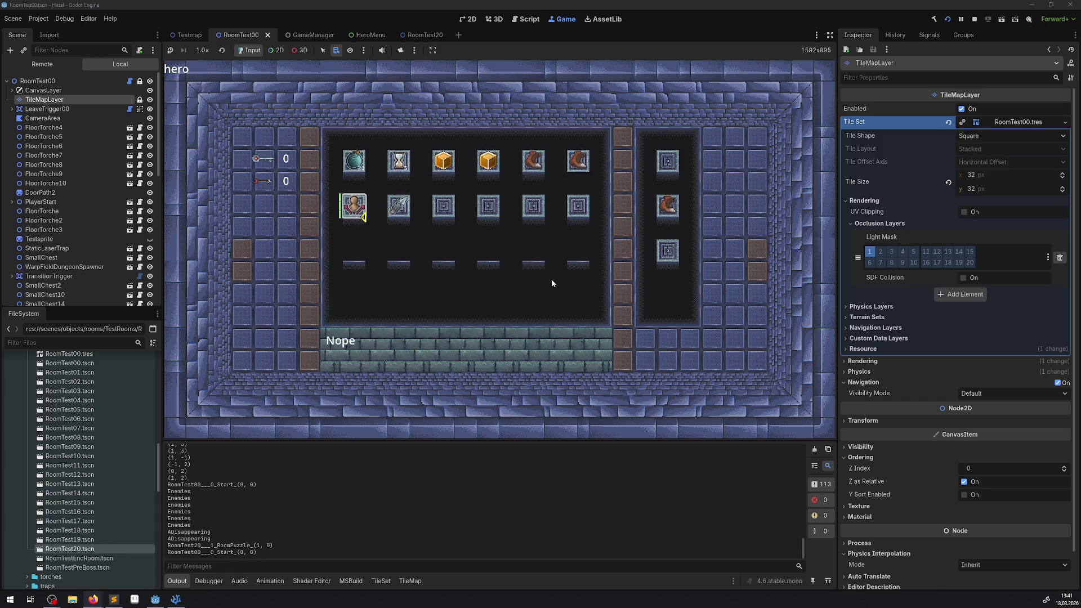
Close the inventory, send the cyan orb flying left, and visit the puzzle room and back
key("Escape")
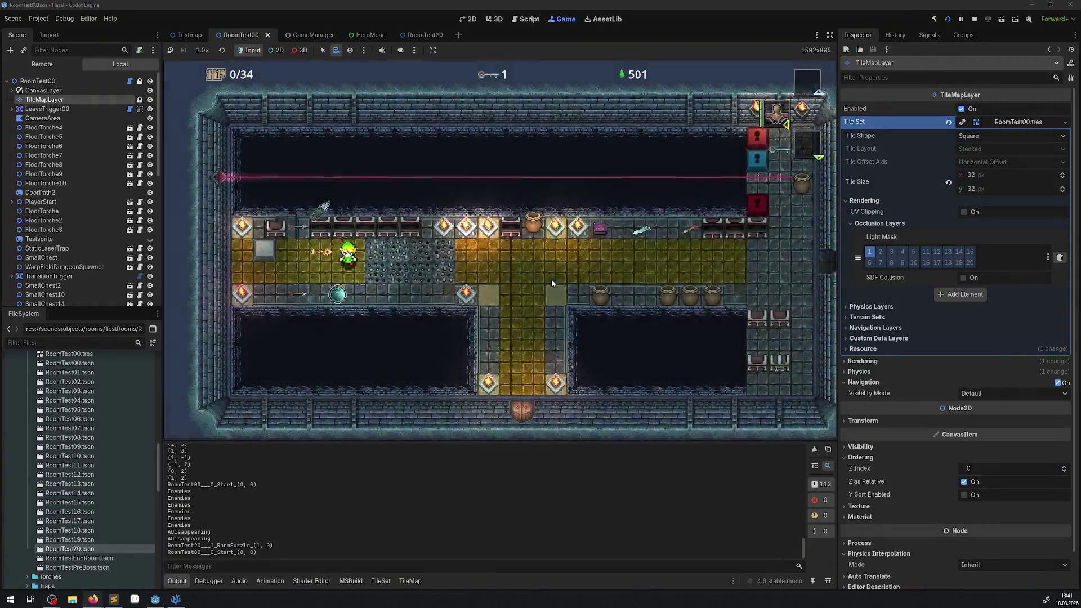
key("Right")
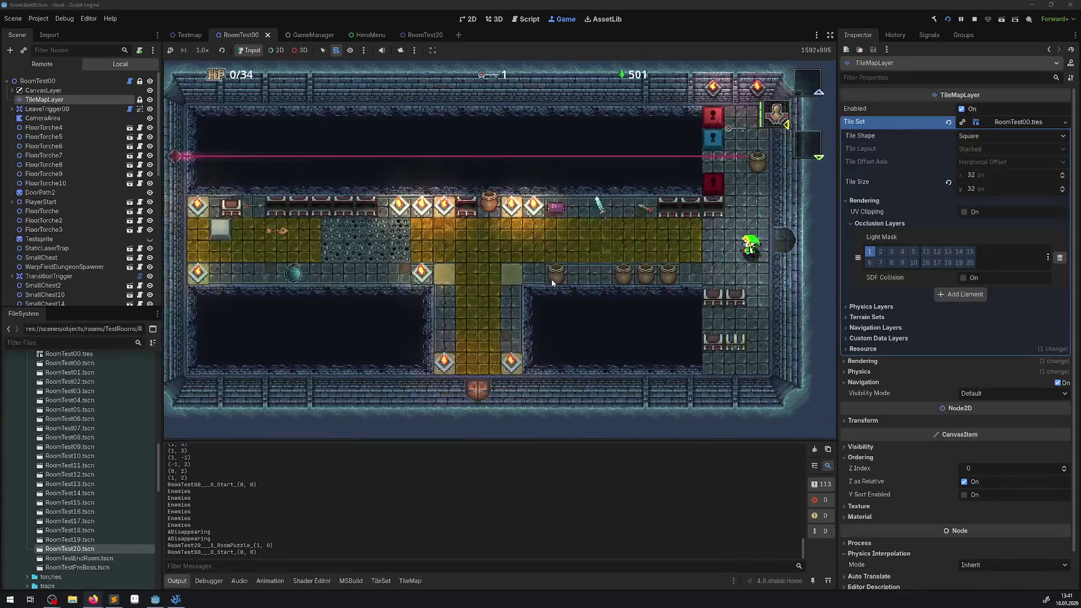
key("Left")
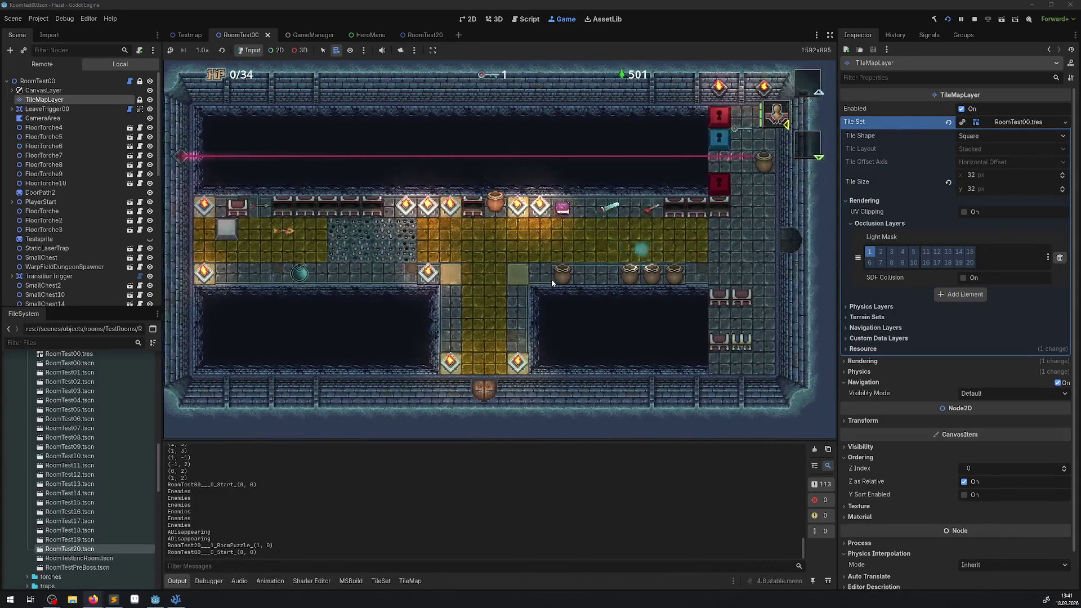
key("Left")
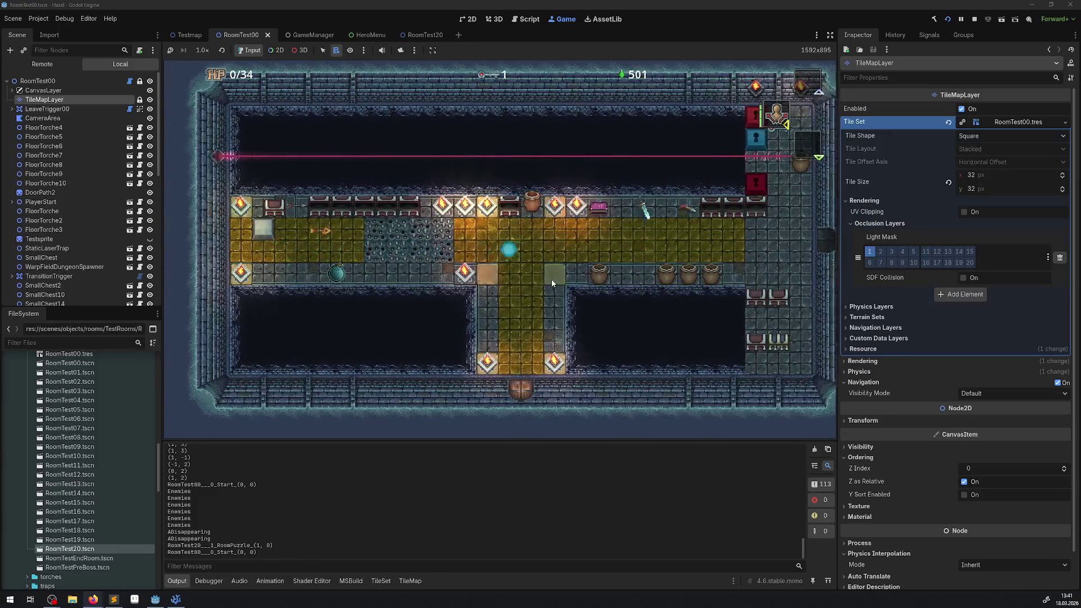
key("Right")
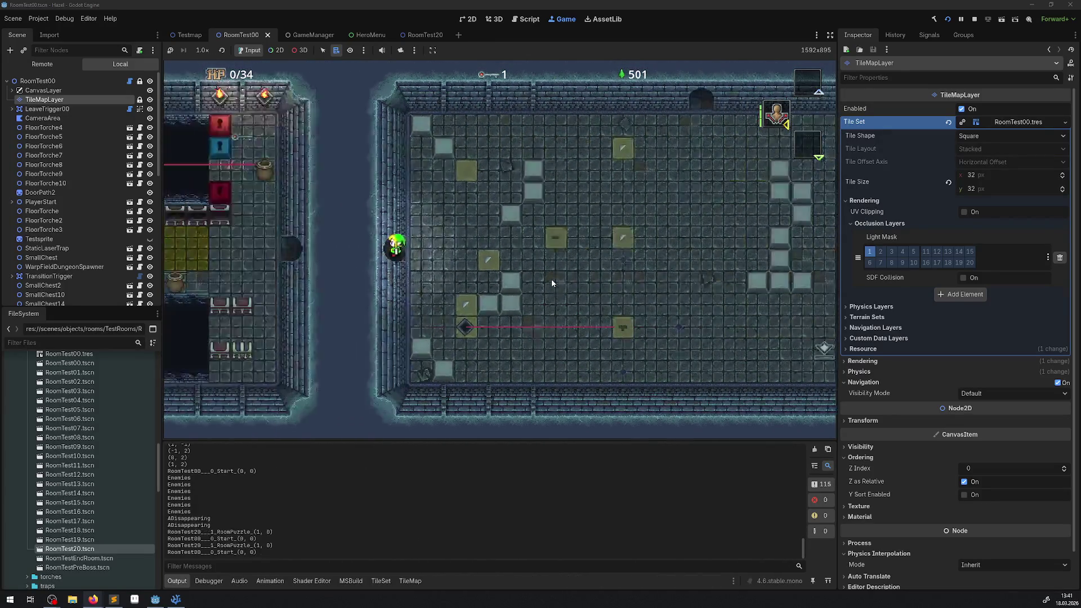
key("Left")
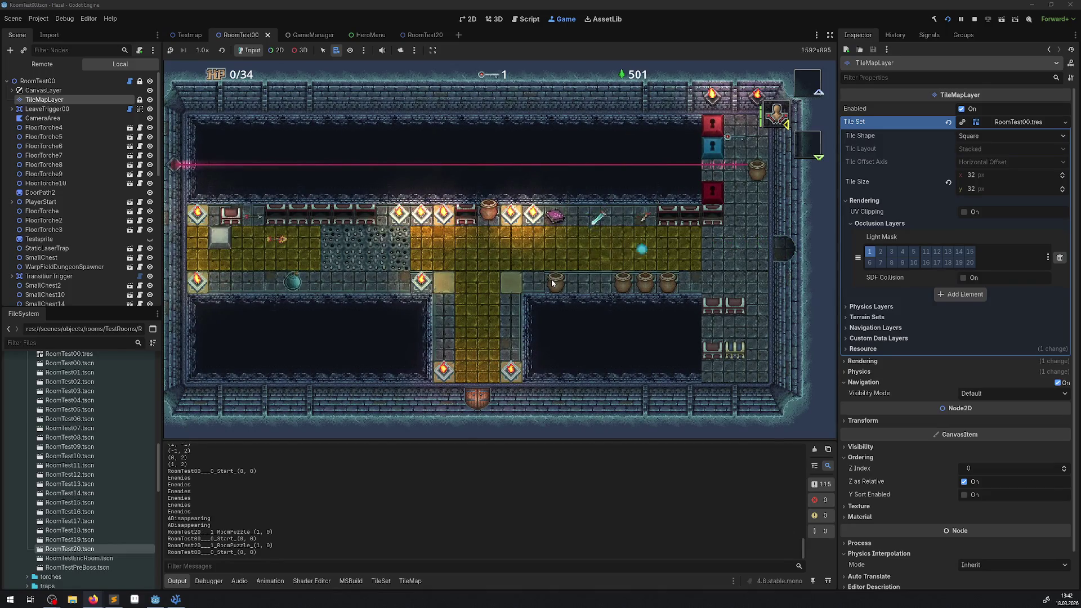
key("Left")
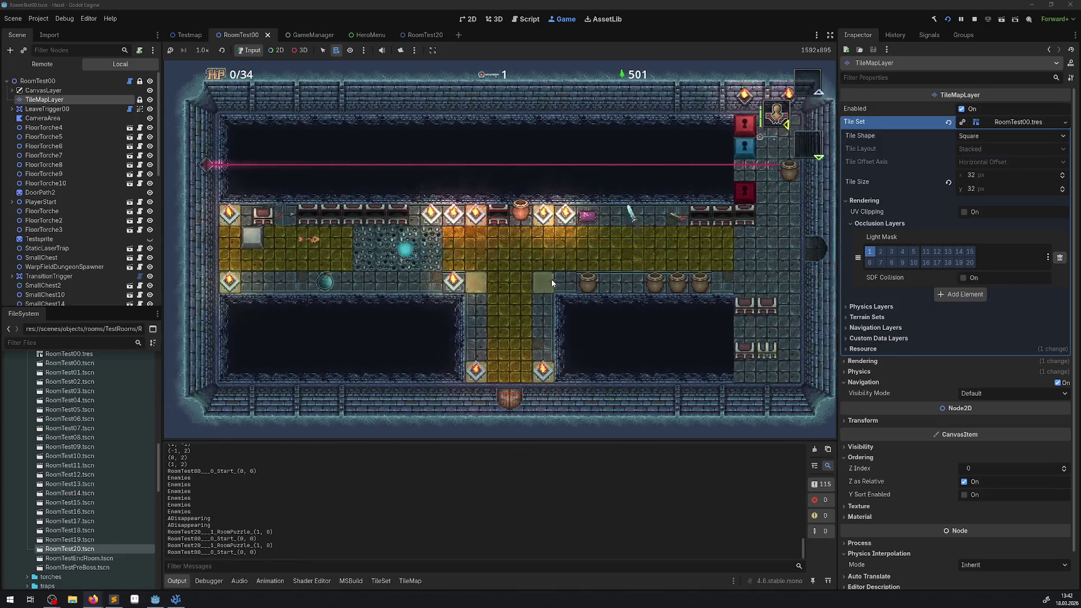
key("Right")
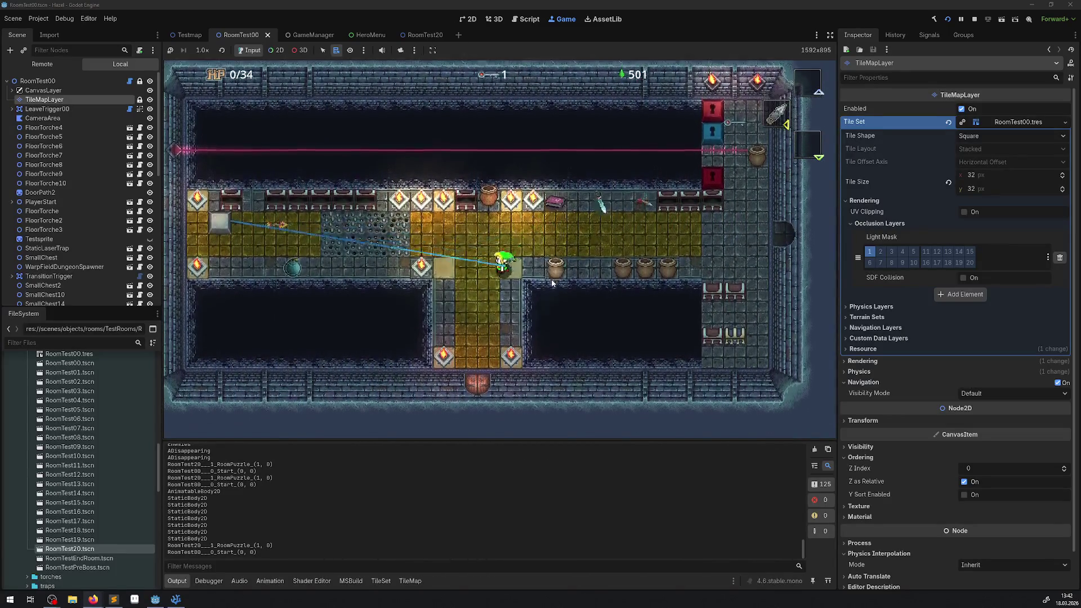
Walk around the corridor and break a pot, raising the rupee count to 502
key("Up")
key("Right")
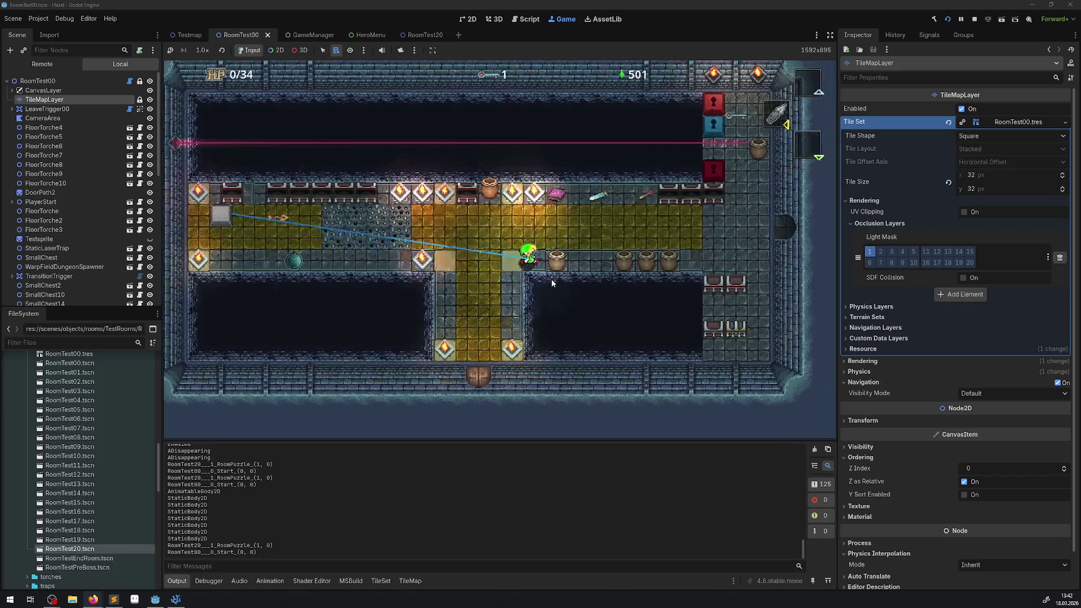
key("Right")
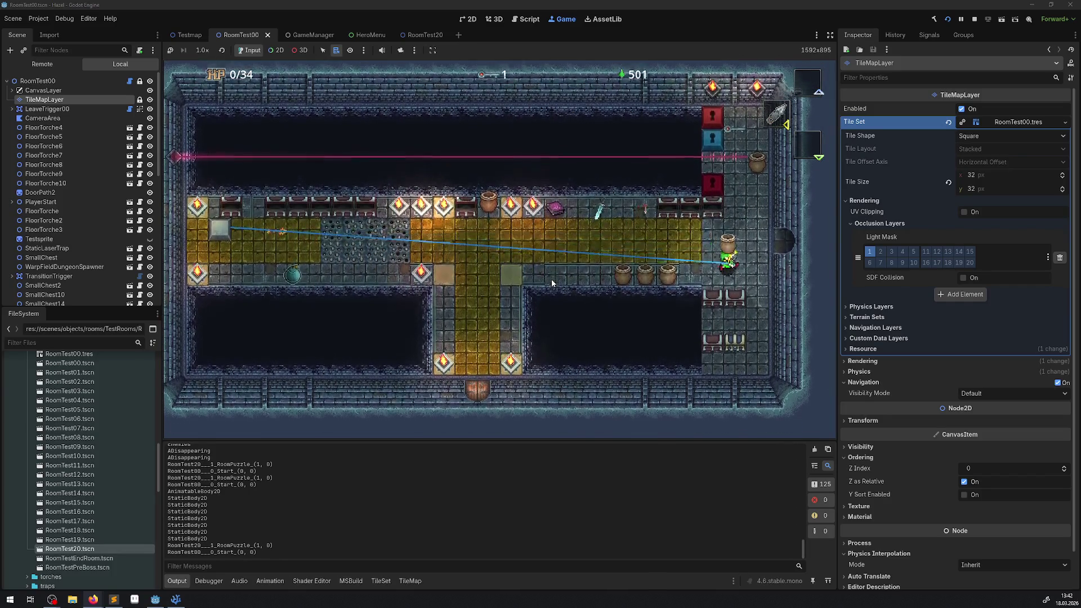
key("Left")
key("Up")
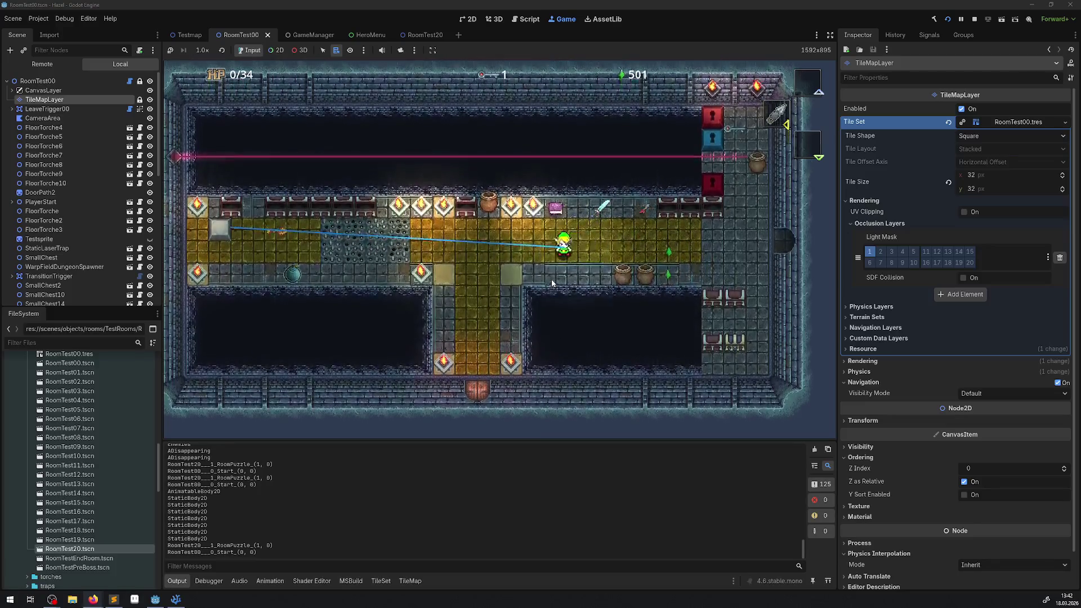
key("Right")
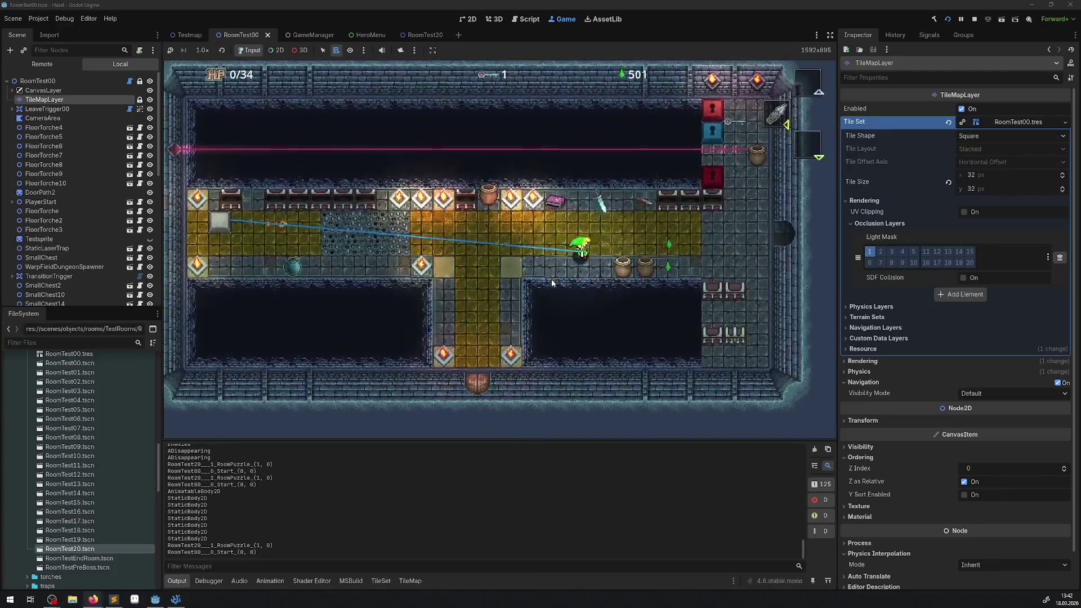
Step into the next room, return, and walk the hero back and forth along the corridor
key("Right")
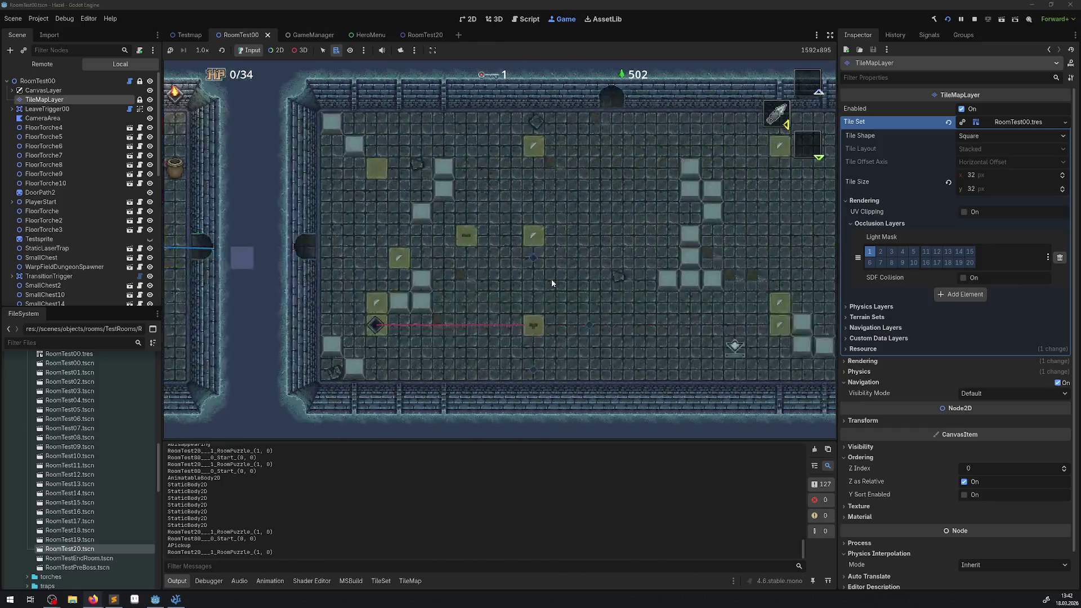
key("Left")
key("Left")
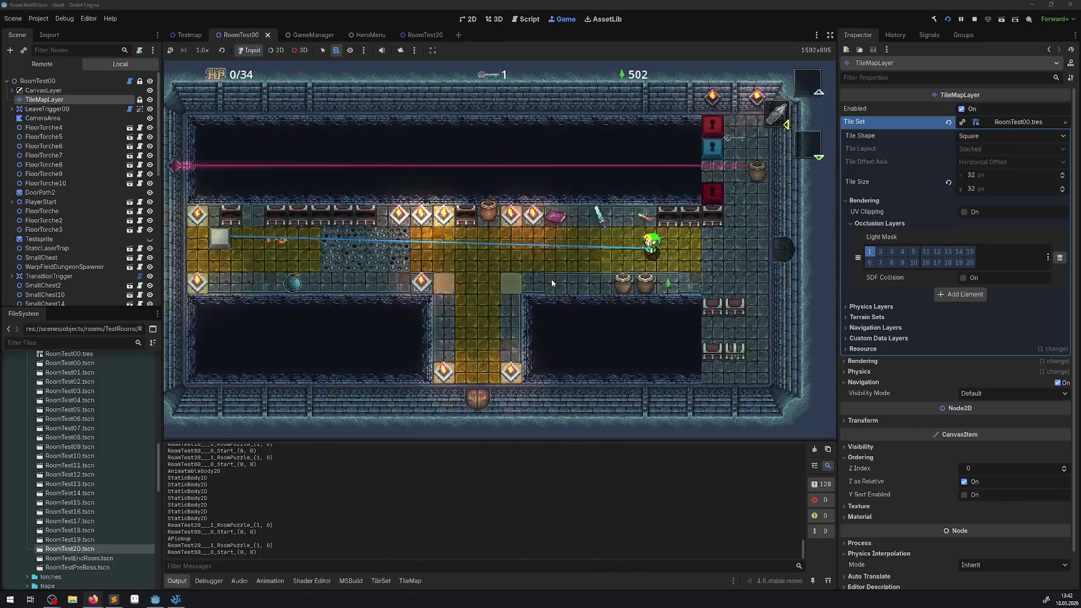
key("Left")
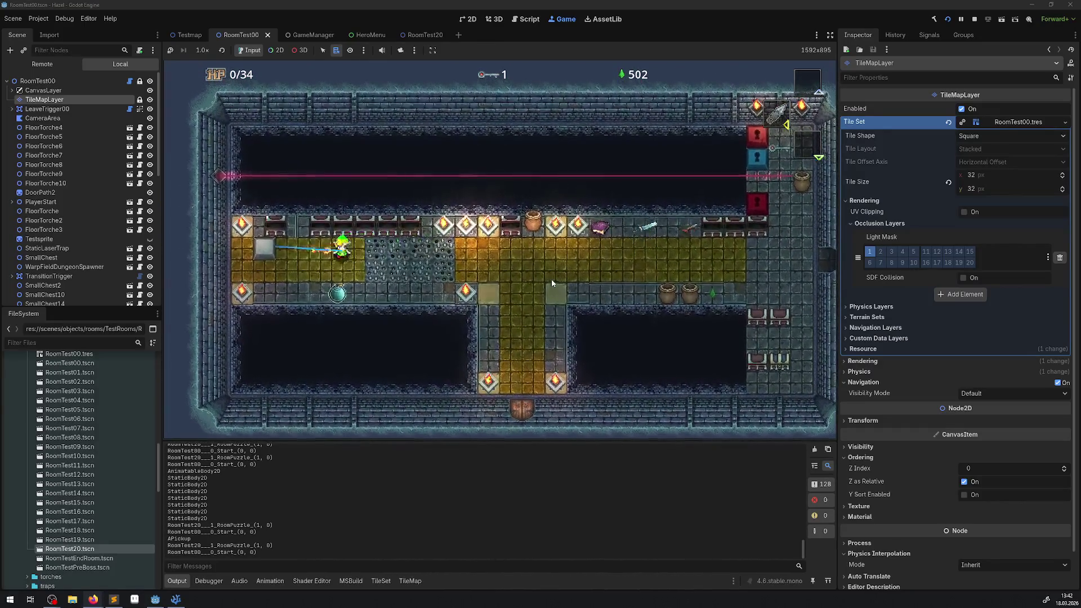
key("Right")
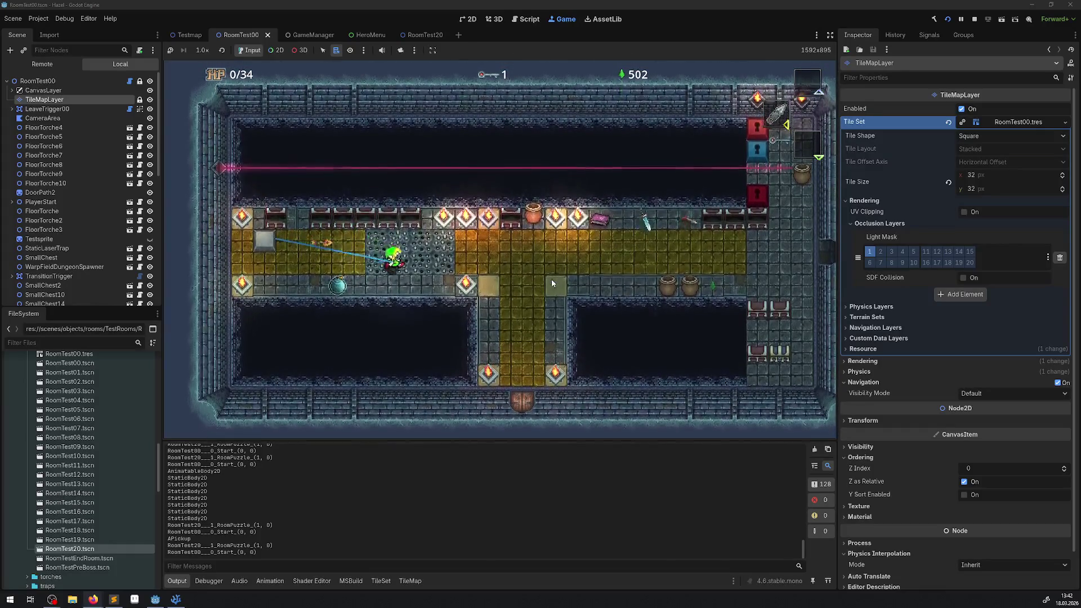
key("Left")
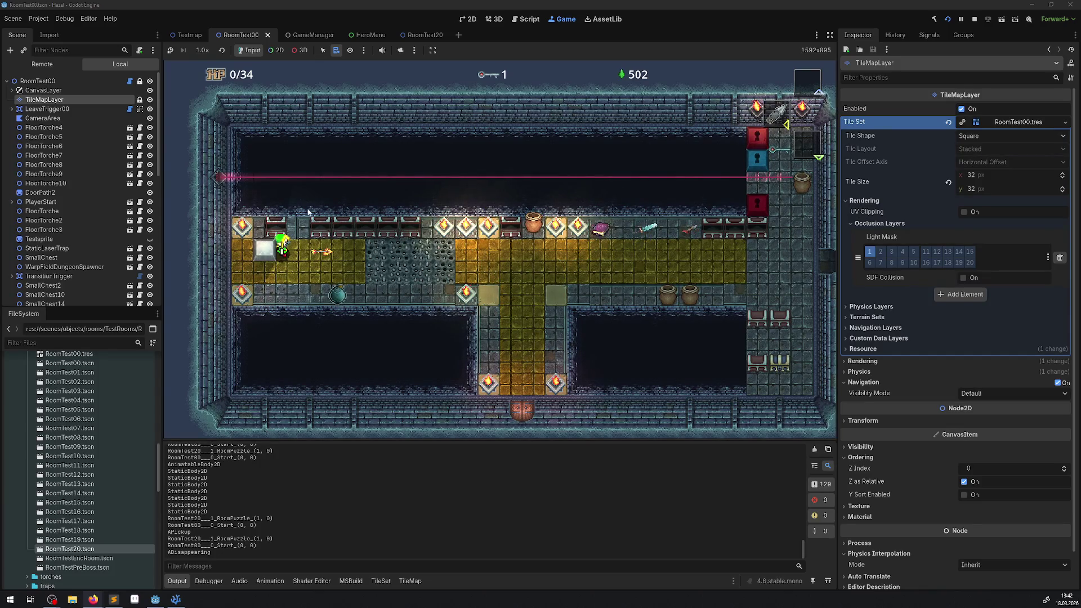
Stop the game and pan the RoomTest00 2D view across the dungeon tile map
left_click(975, 19)
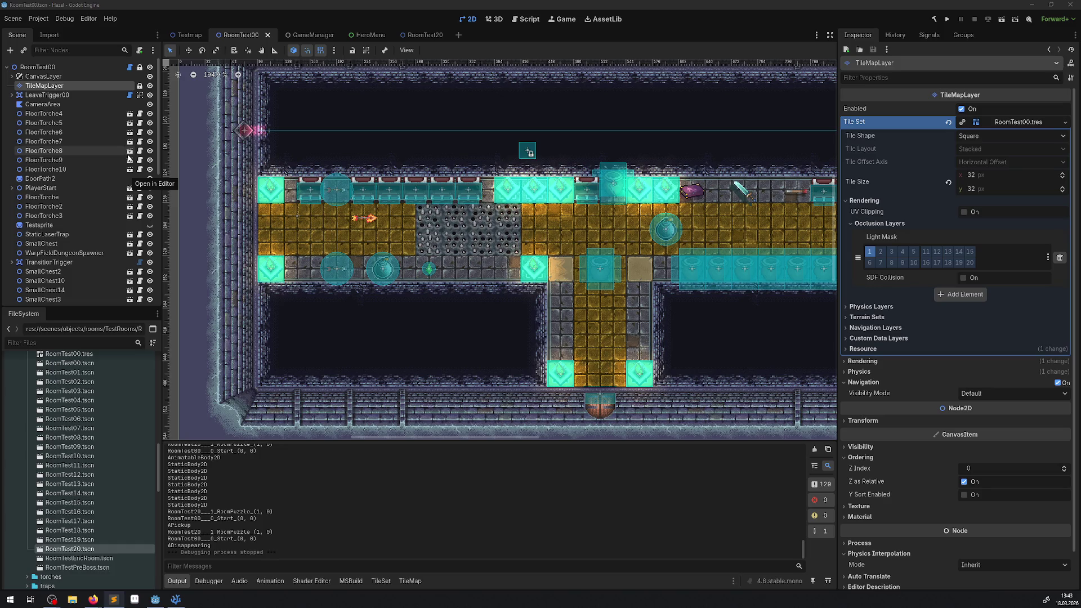
scroll(655, 148, "right", 5)
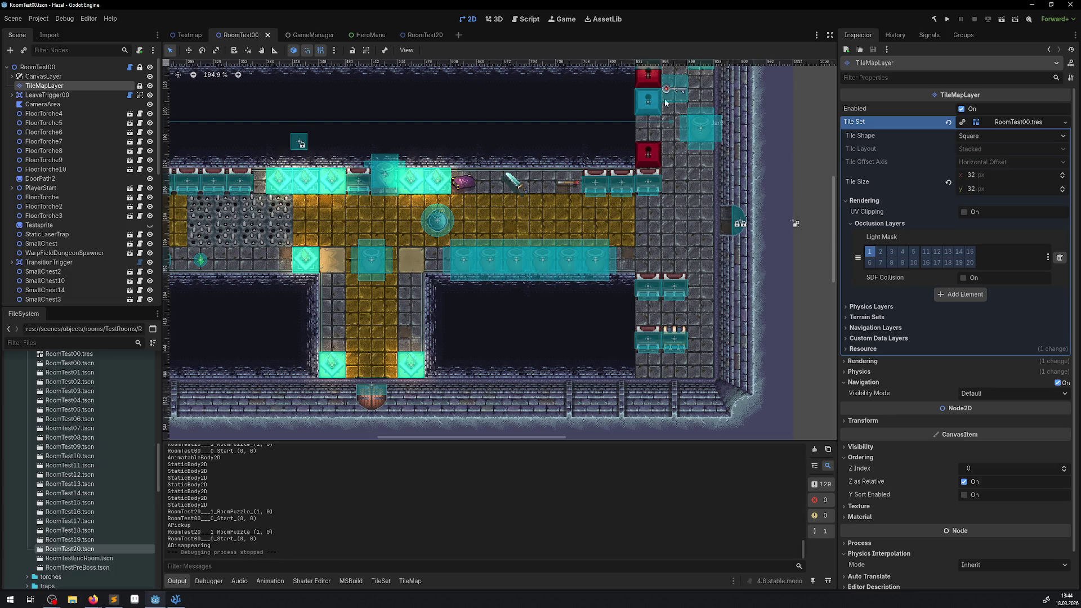
left_click_drag(297, 188, 358, 183)
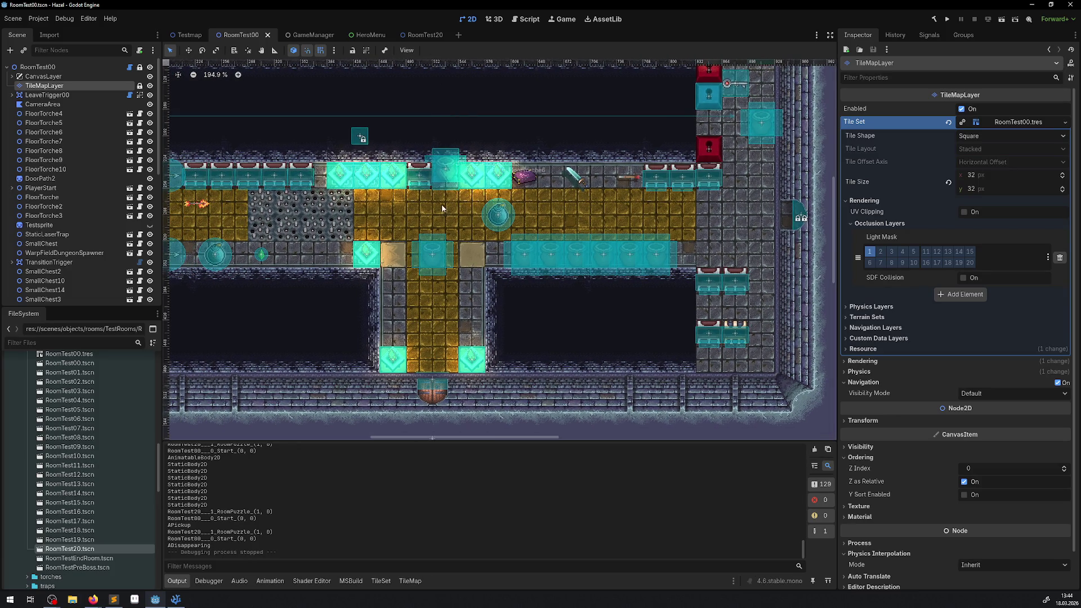
scroll(417, 248, "up", 3)
scroll(417, 247, "left", 5)
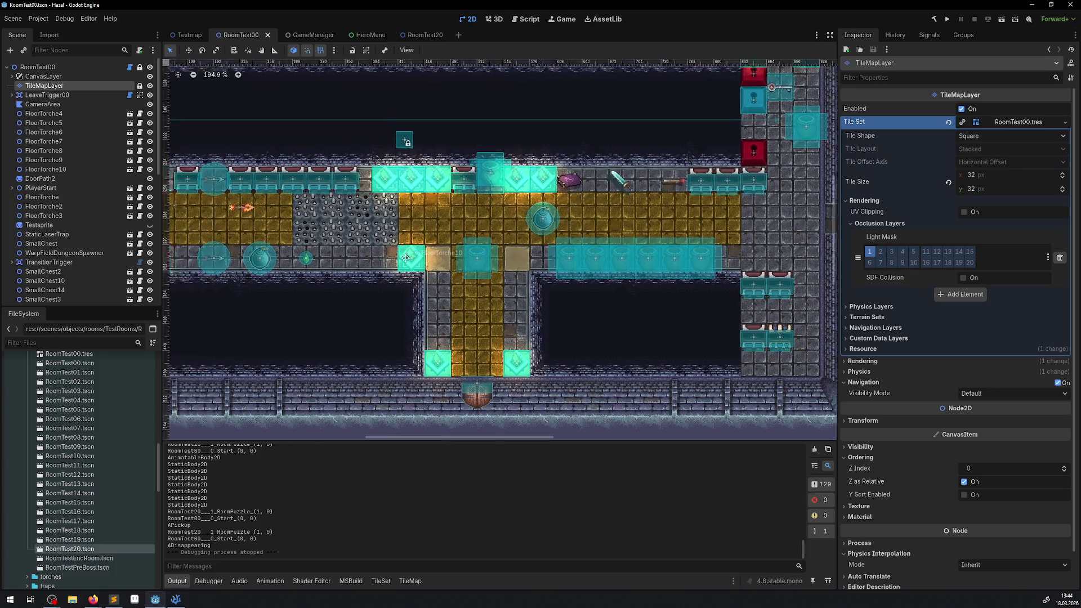
scroll(402, 260, "down", 2)
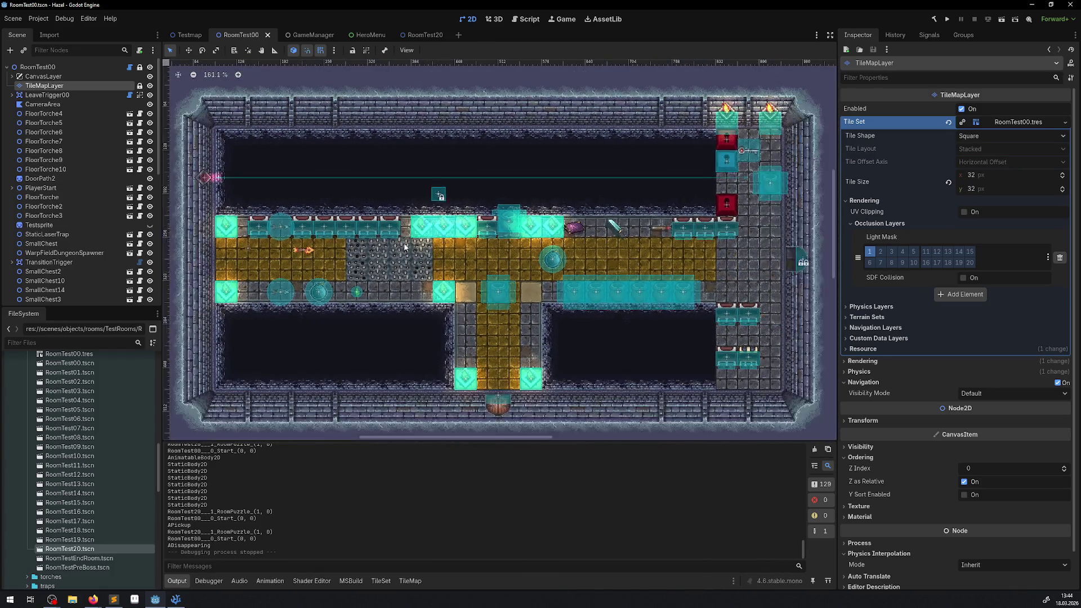
scroll(407, 269, "down", 1)
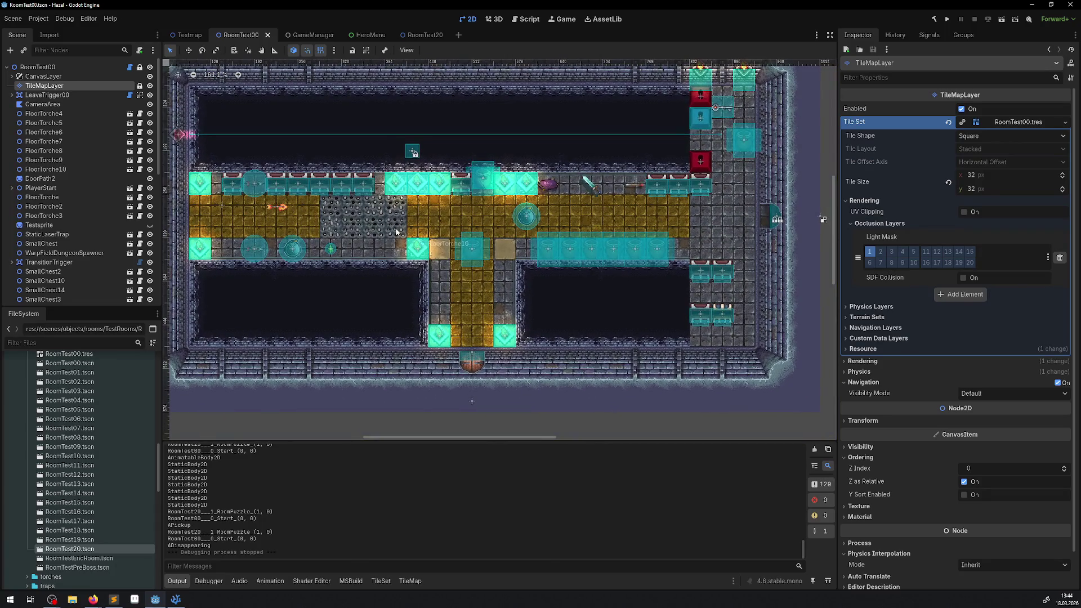
scroll(417, 276, "up", 1)
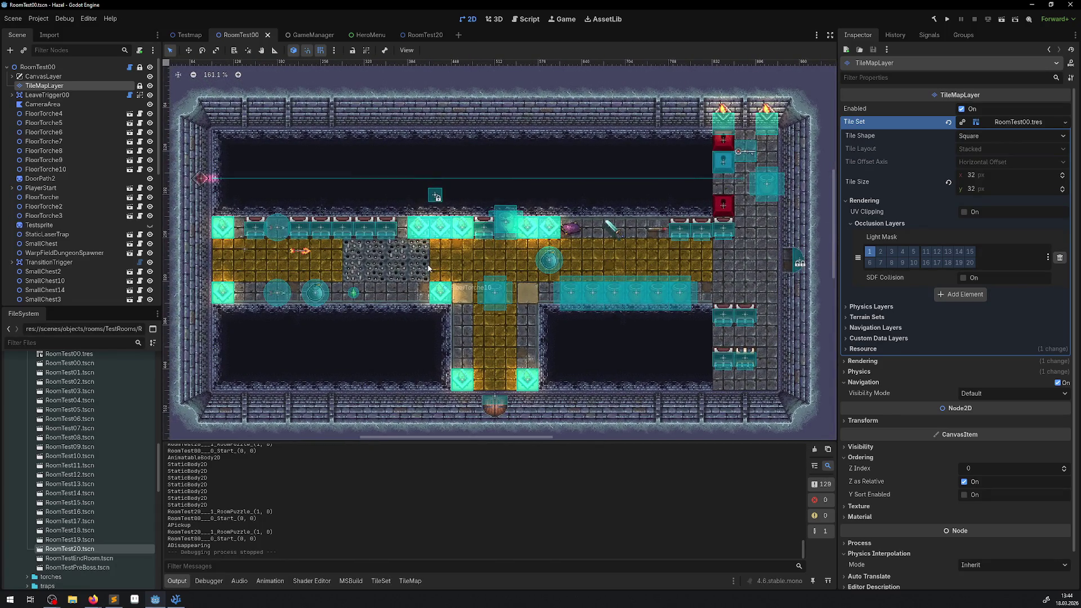
scroll(445, 276, "up", 1)
scroll(445, 276, "left", 2)
scroll(347, 259, "up", 1)
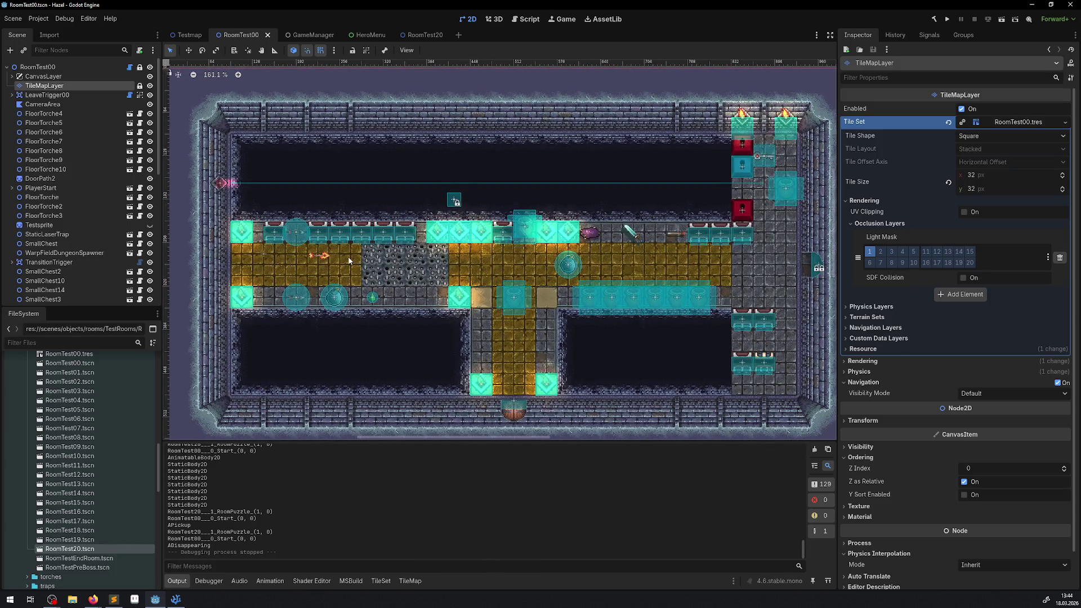
scroll(347, 259, "up", 1)
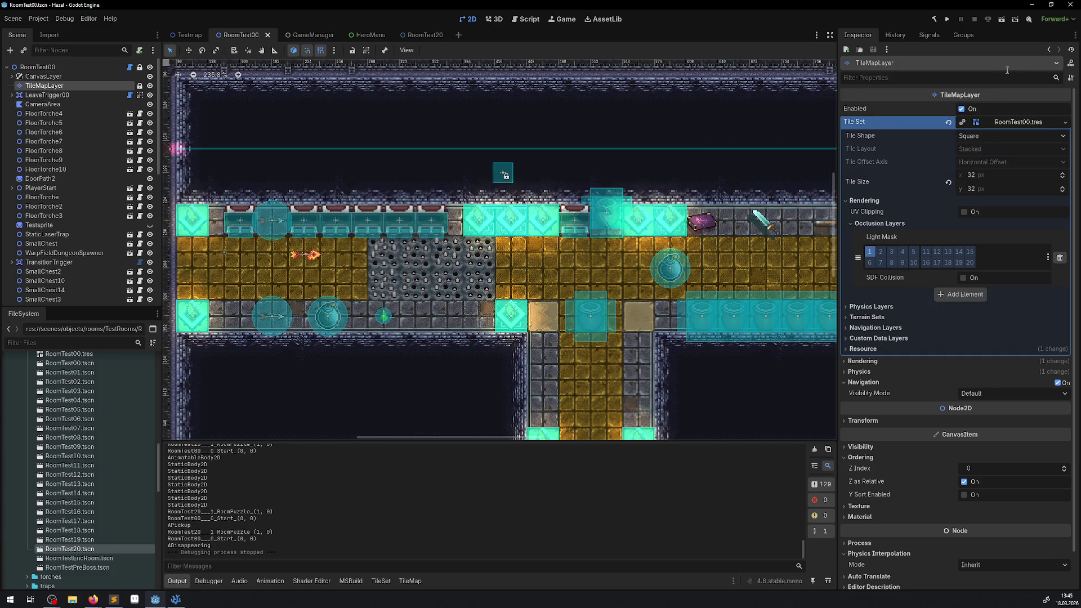
left_click(948, 20)
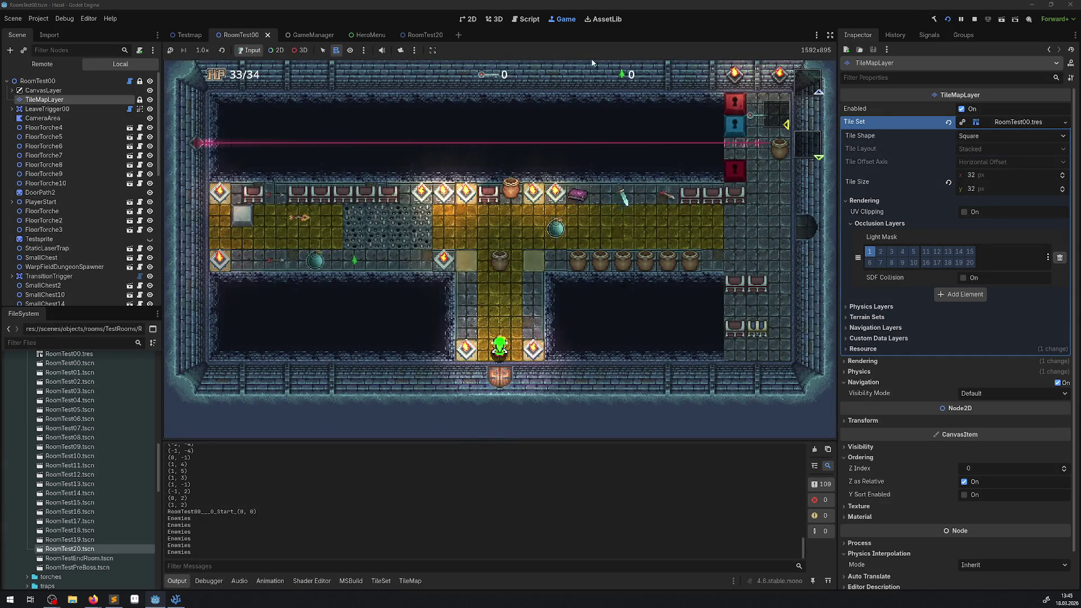
Switch the Scene dock to Remote and expand GameModeNode to list Hero and IngameManager
left_click(28, 66)
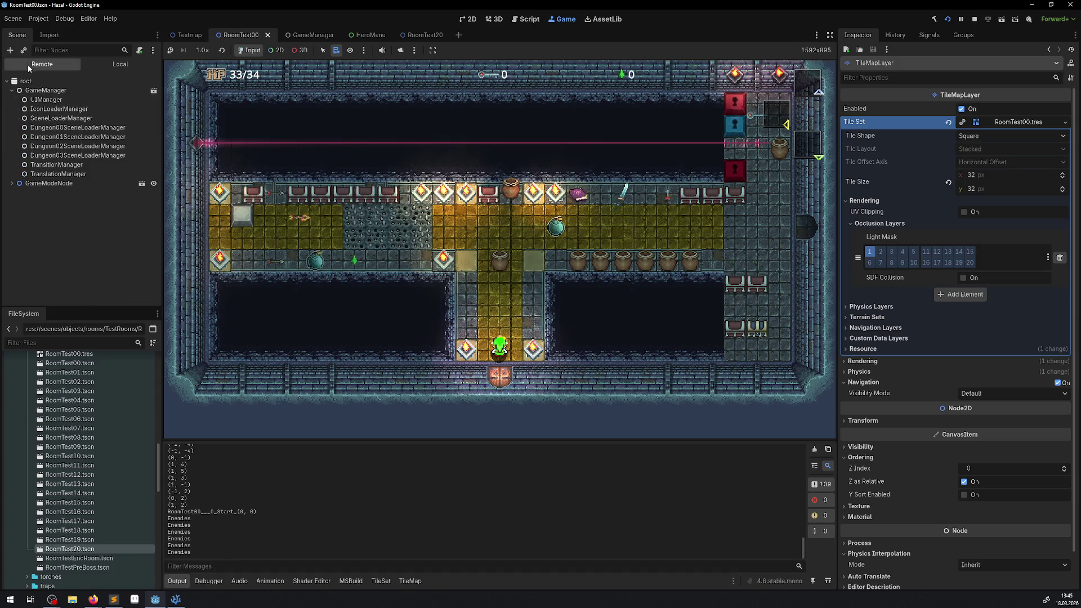
left_click(12, 185)
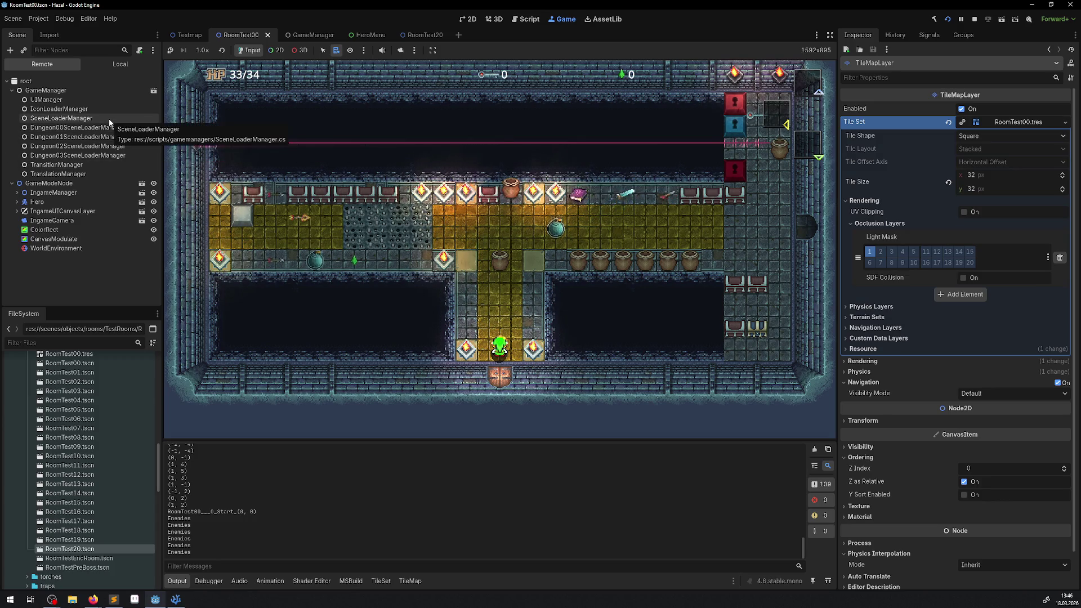
Refocus the game, walk the hero up into the crossing, right toward the bomb, and back left
left_click(180, 252)
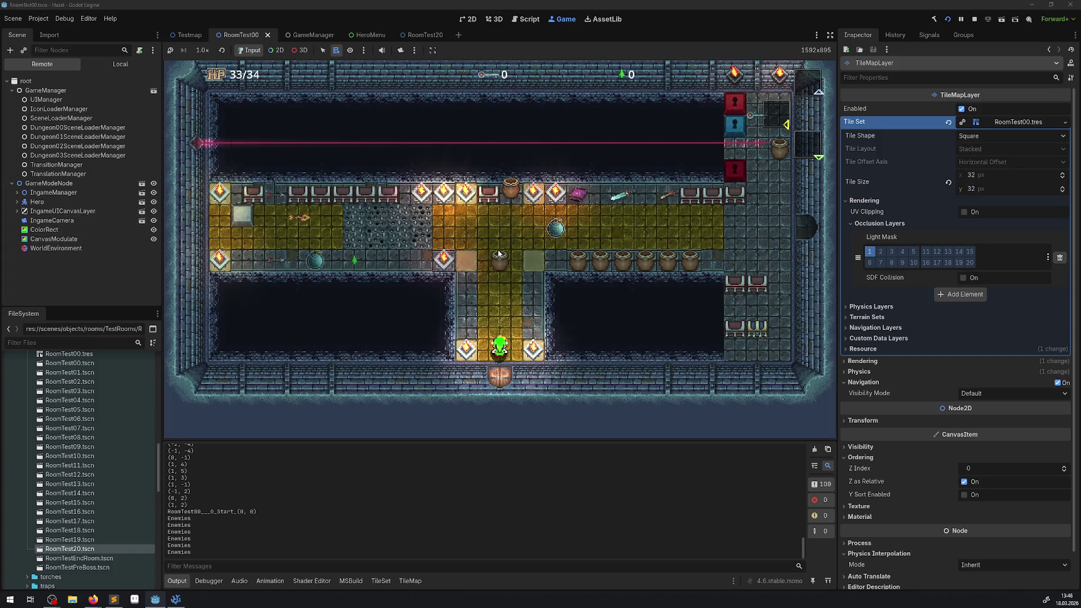
key("Up")
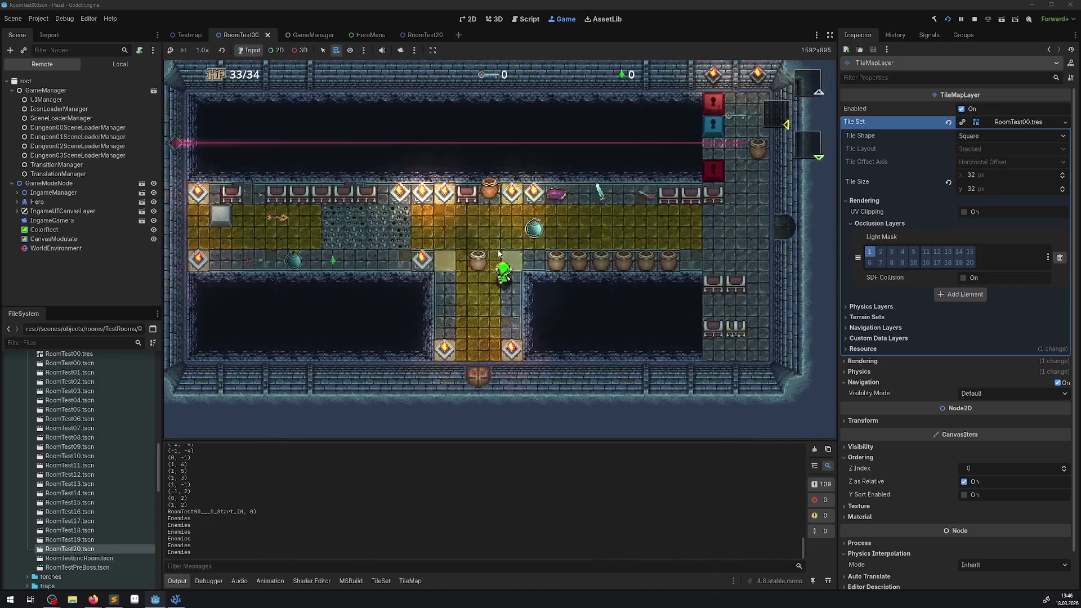
key("Up")
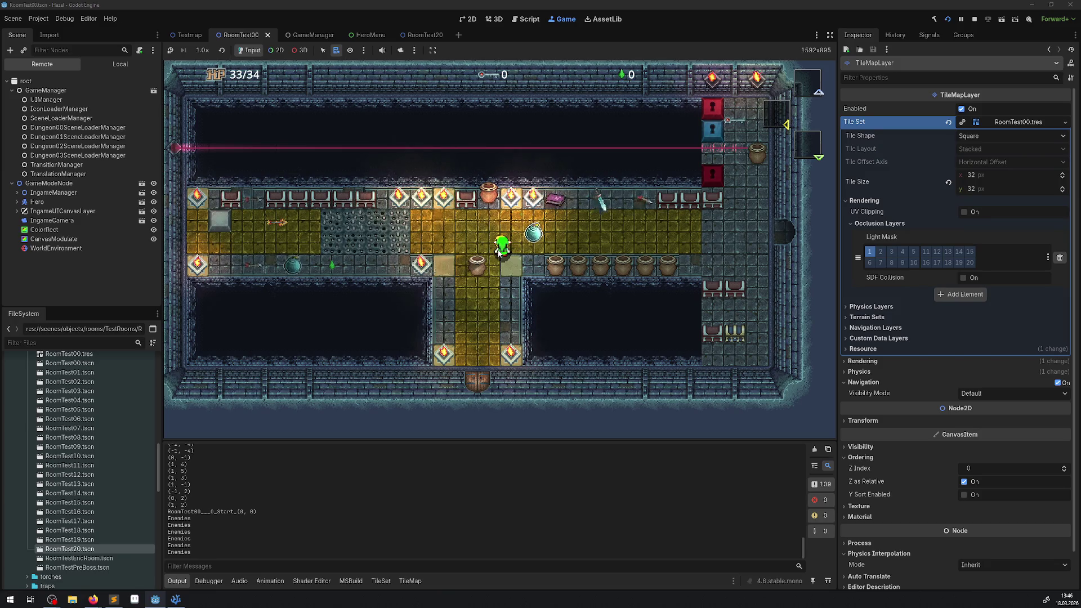
key("Right")
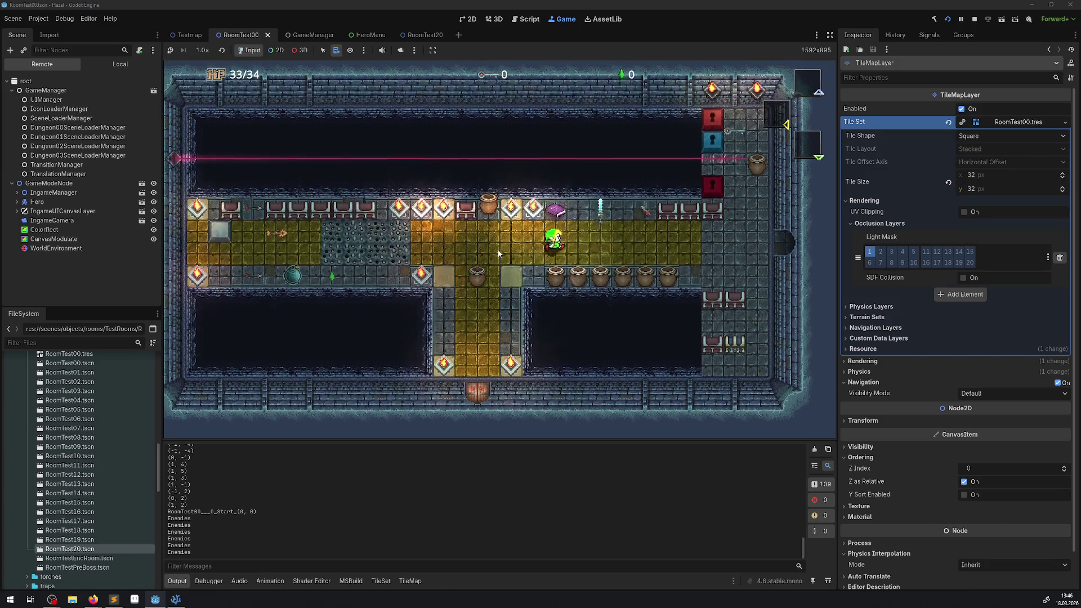
key("Right")
key("Right")
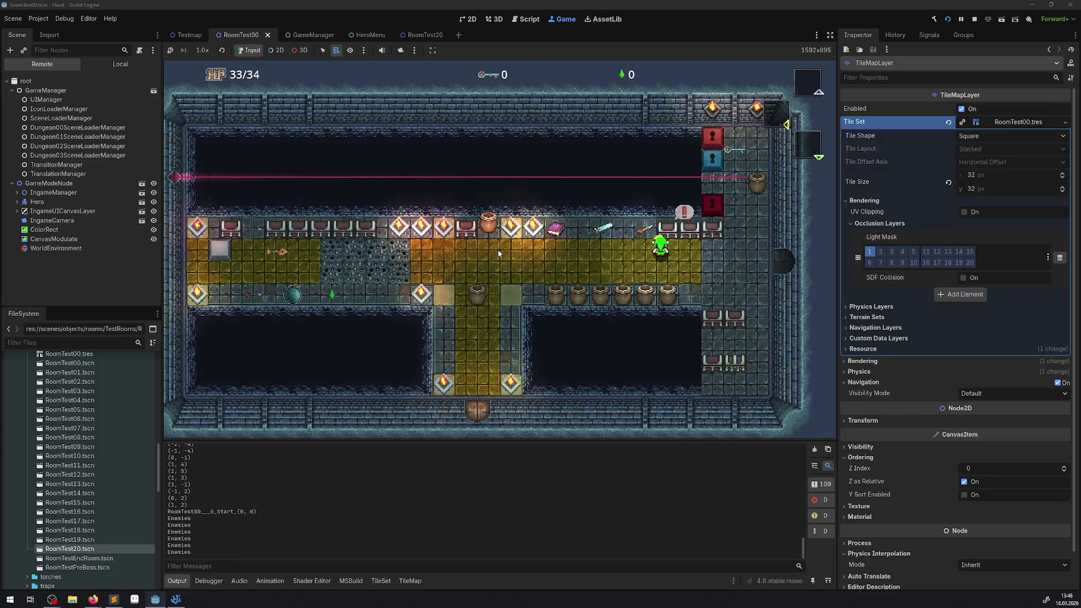
key("Right")
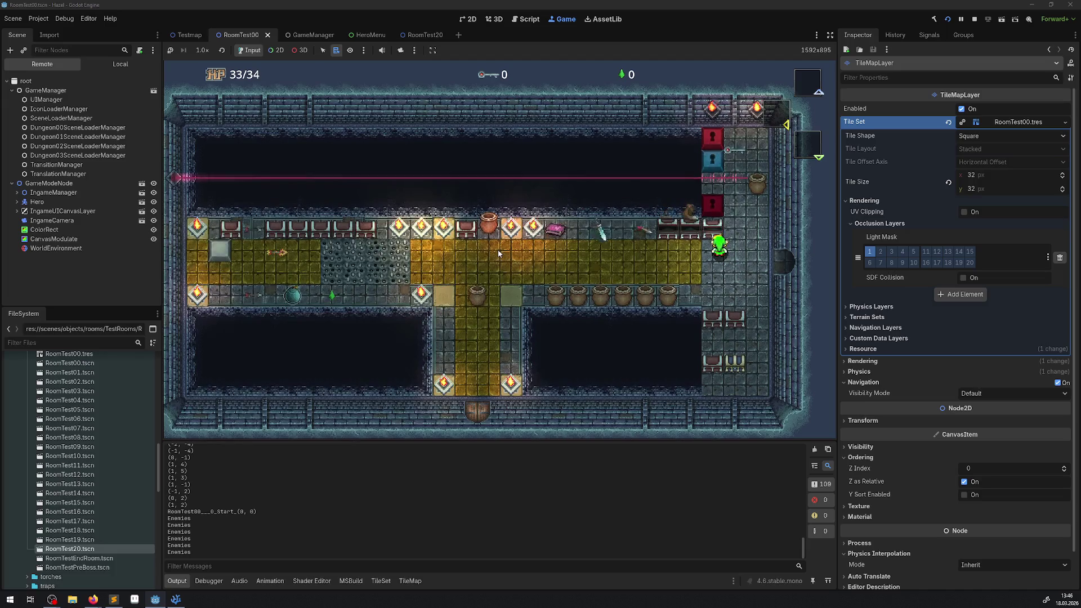
key("Left")
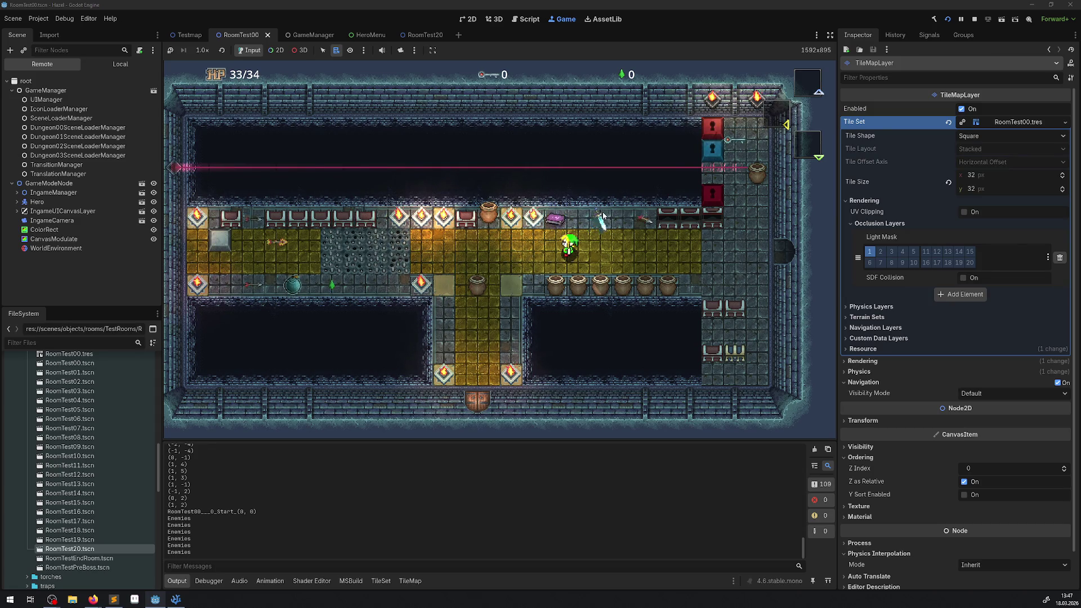
Walk the hero left, then right and down the right-hand corridor
key("Left")
key("Left")
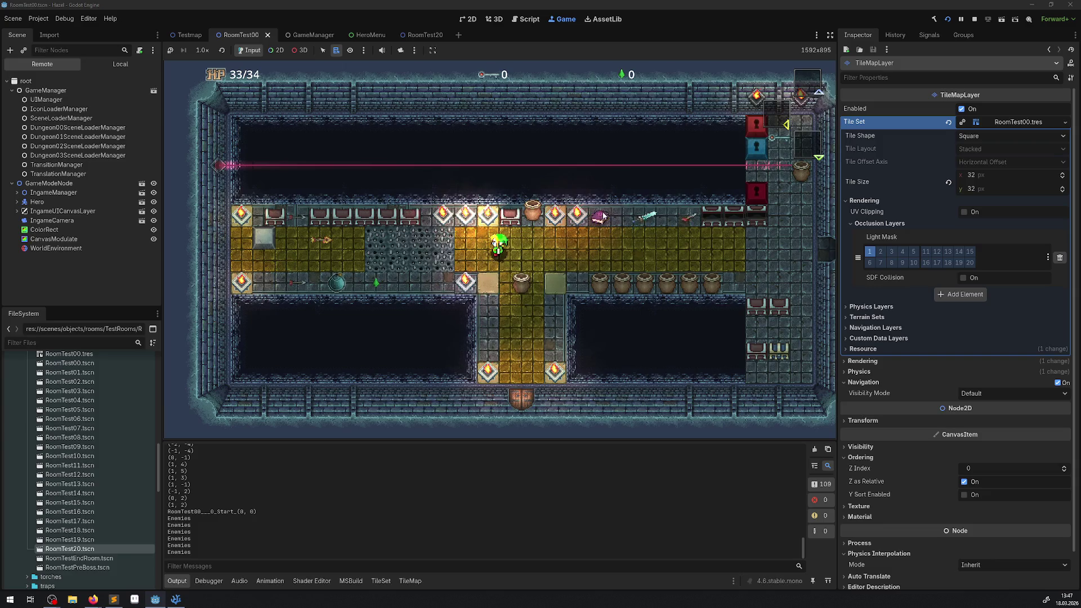
key("Right")
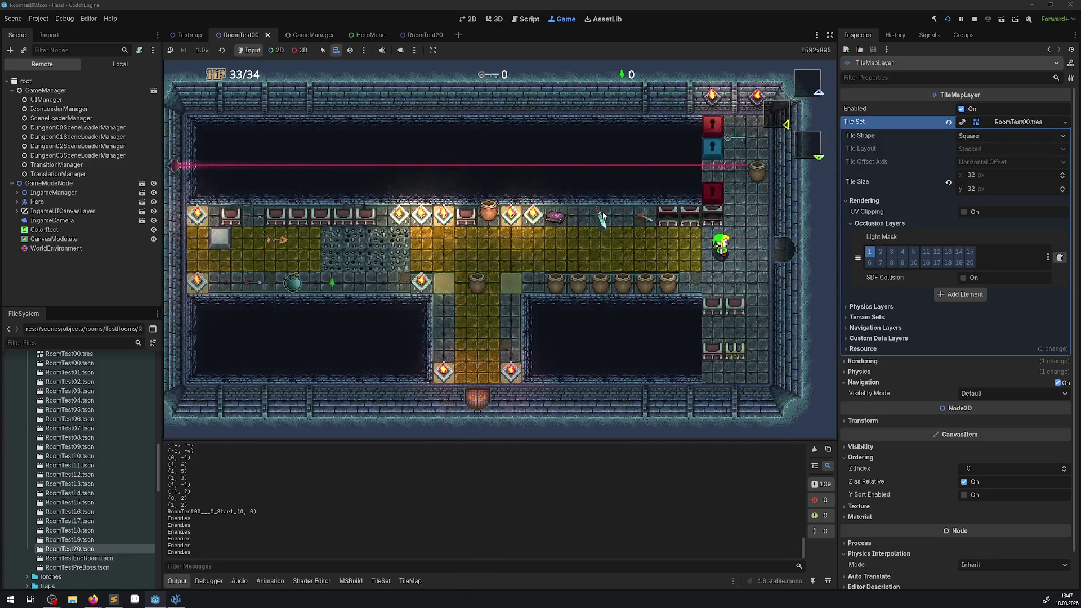
key("Down")
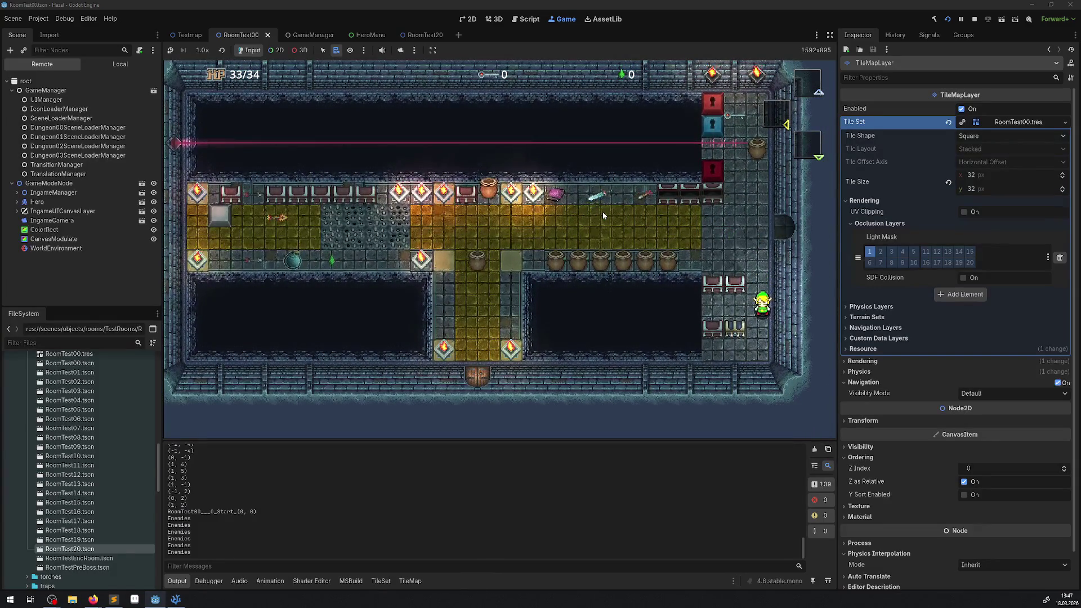
key("Left")
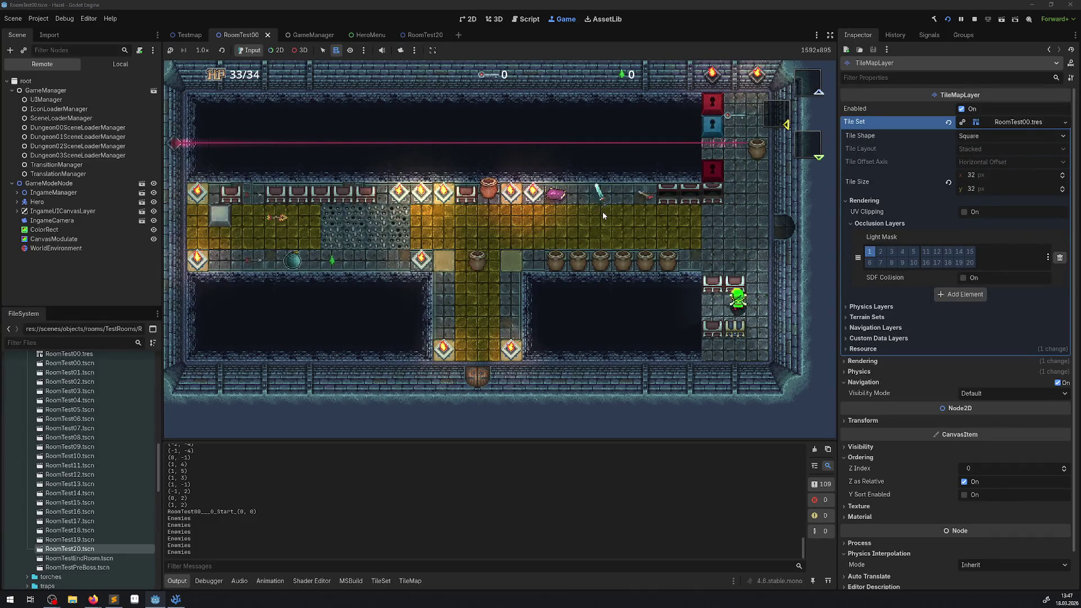
key("Down")
key("Right")
Walk the hero up into the yellow room and west onto the spikes until HP reads 0/34
key("Left")
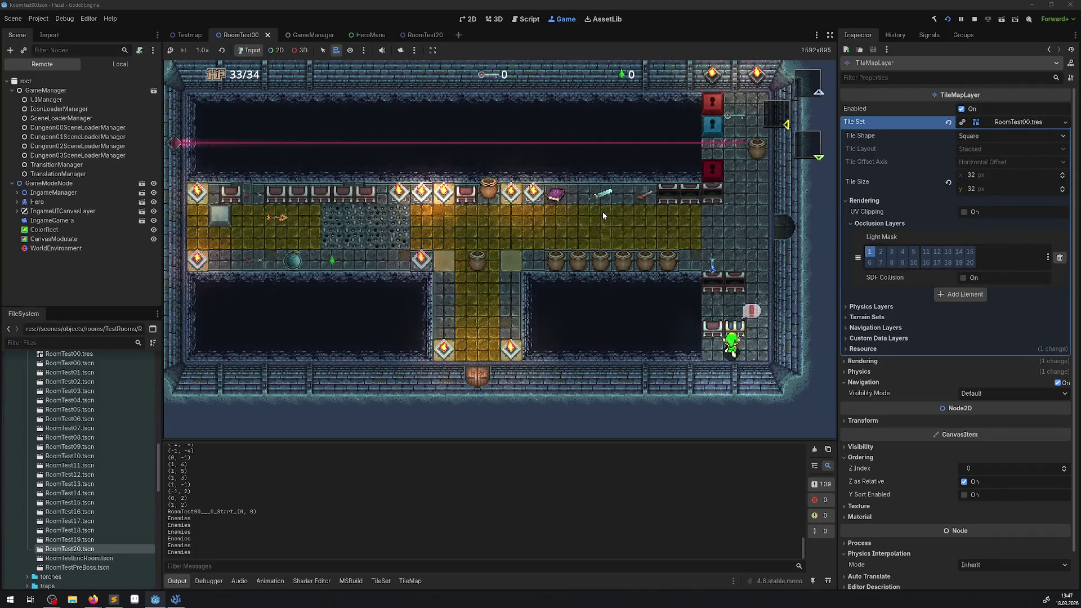
key("Right")
key("Up")
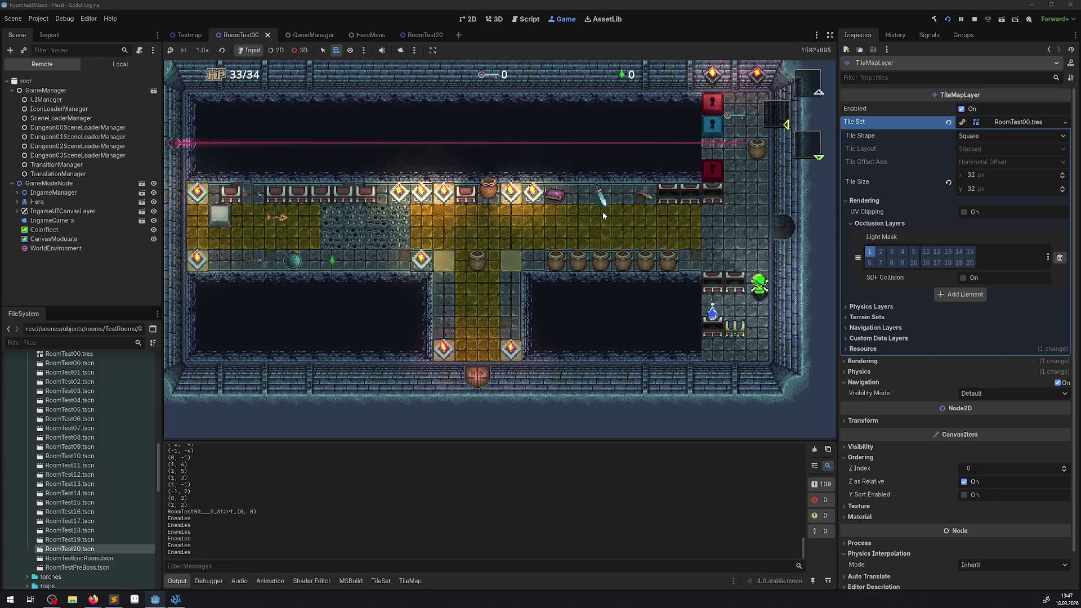
key("Left")
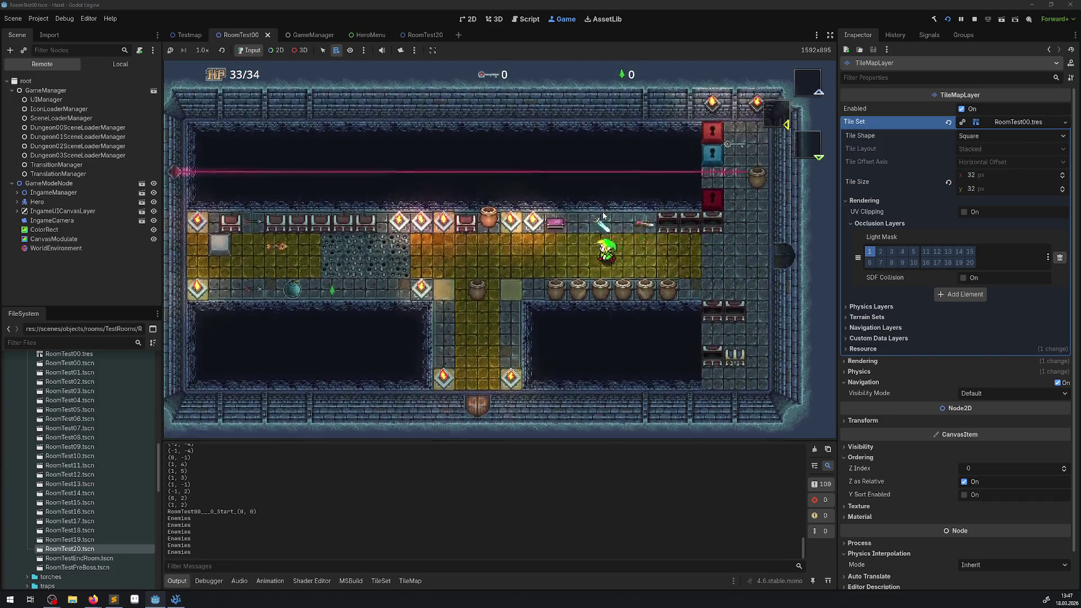
key("Left")
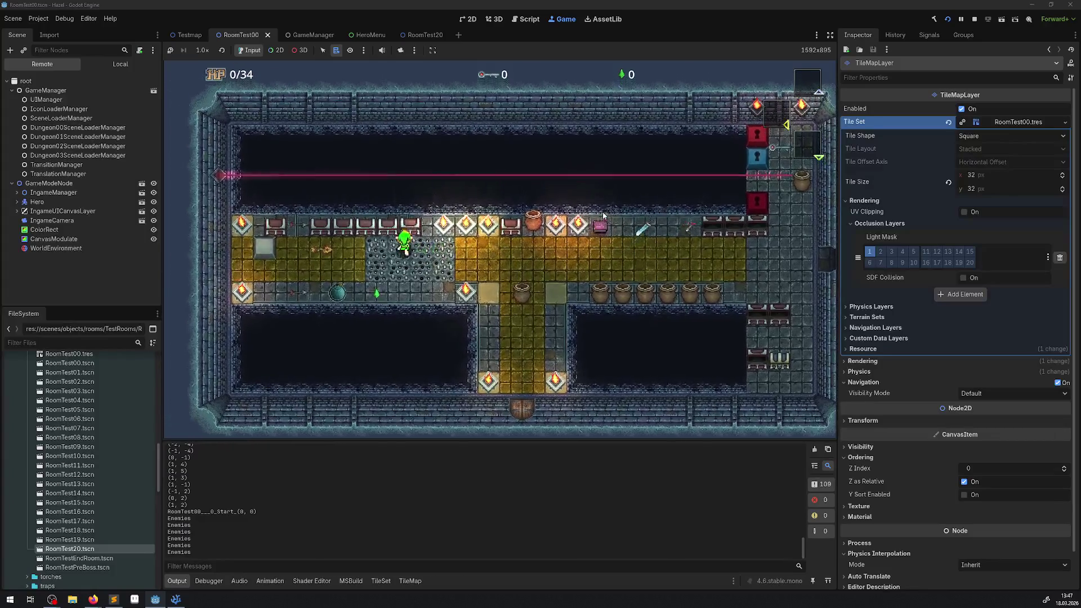
key("Left")
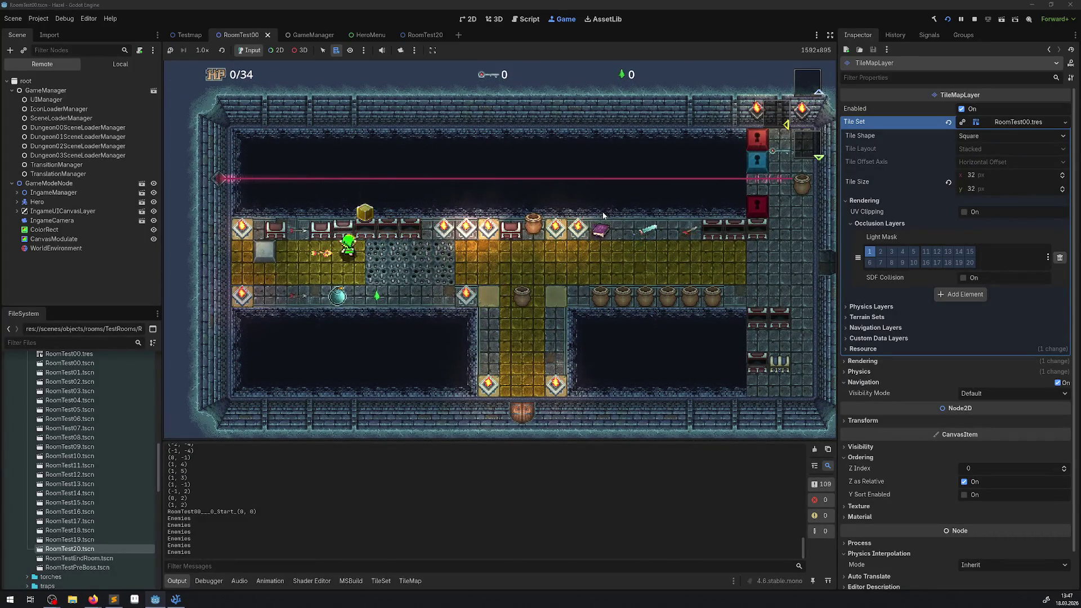
key("Left")
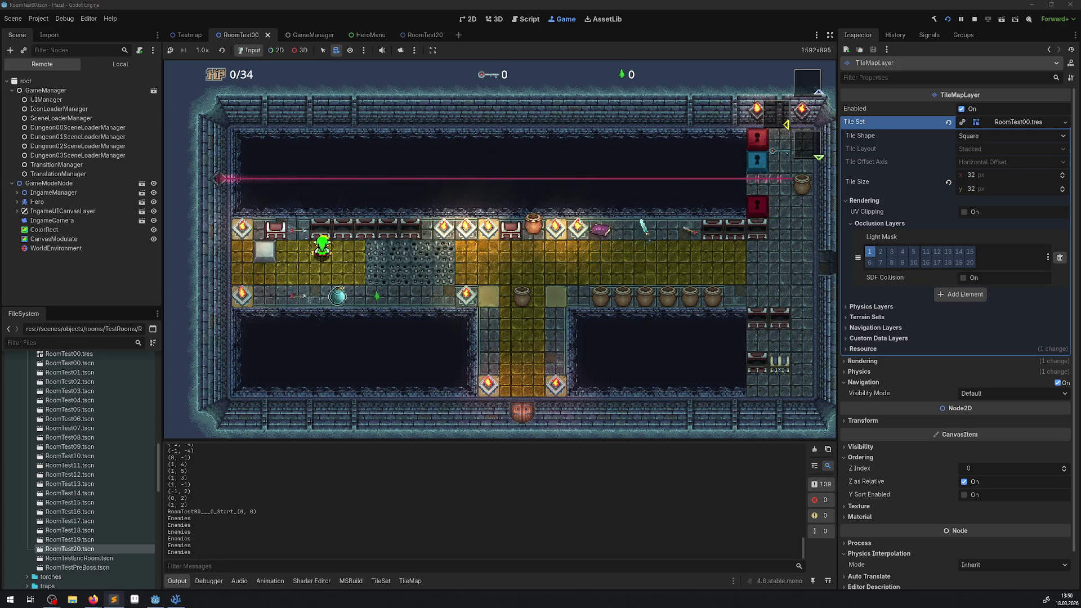
Stop the playtest, select the RoomTest00 PRoom root, and fold its Rss List and Trigger List
left_click(974, 19)
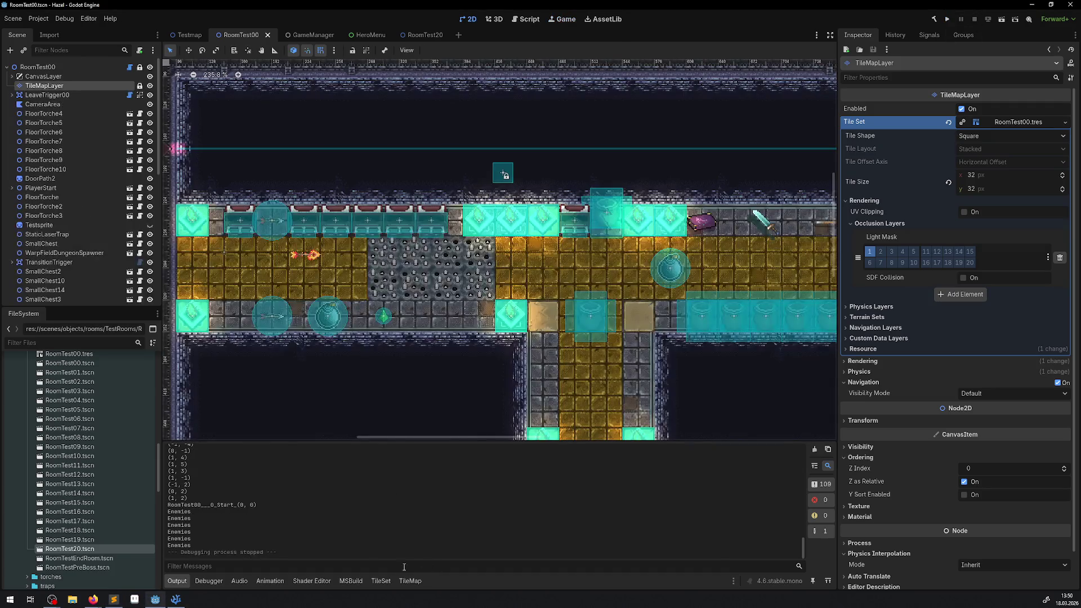
left_click(66, 69)
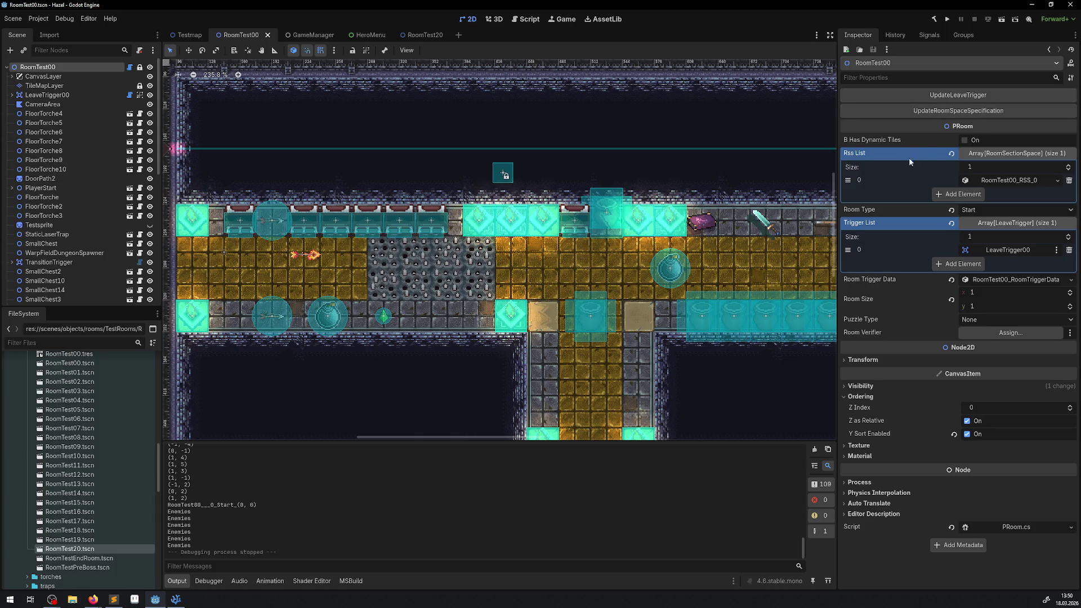
left_click(994, 155)
left_click(995, 179)
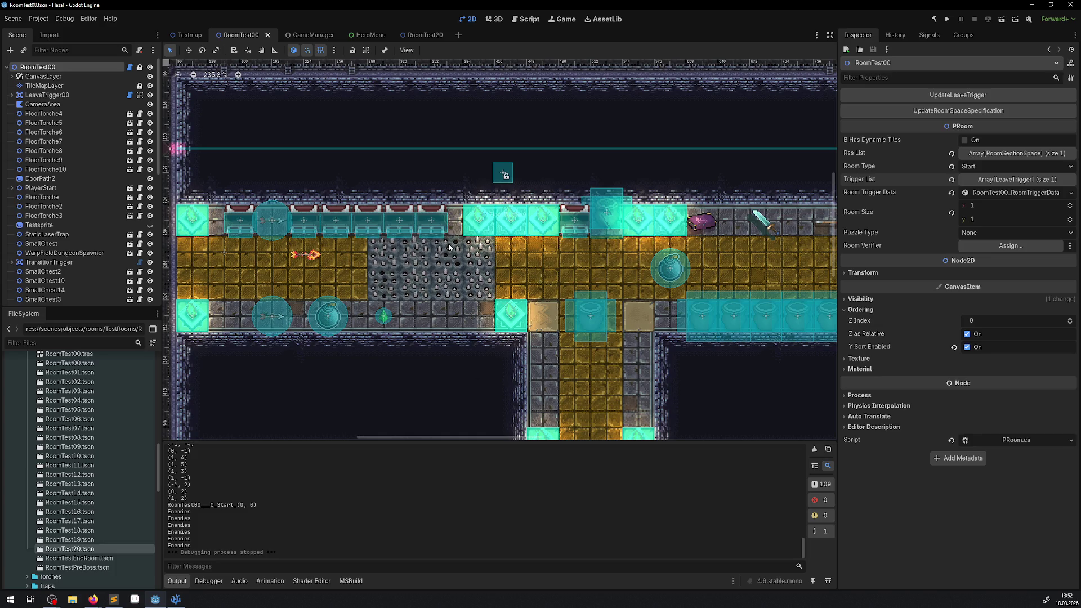
scroll(449, 247, "down", 3)
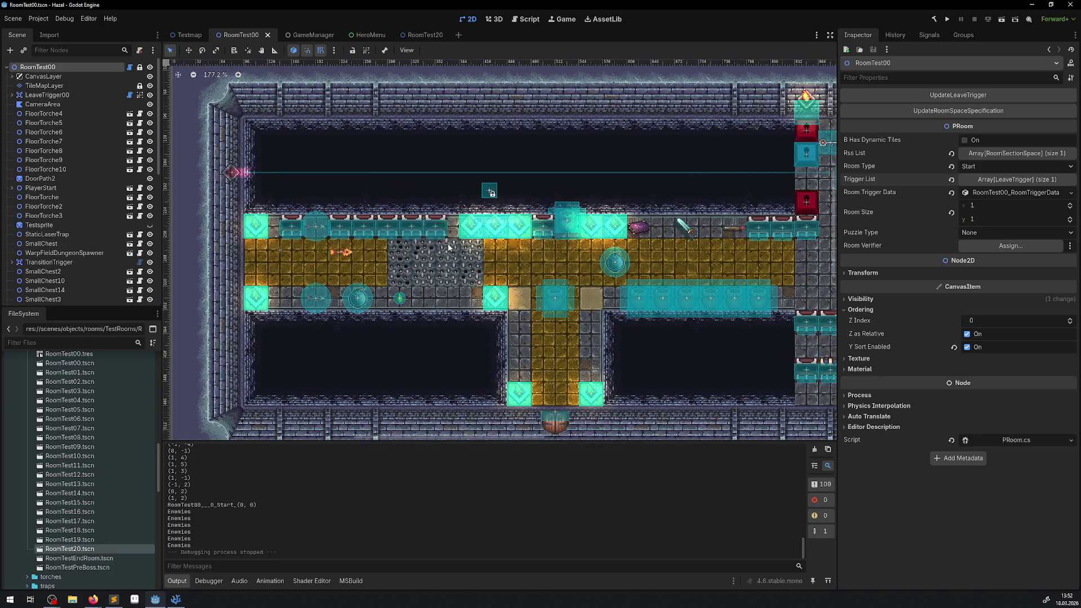
scroll(658, 297, "down", 2)
scroll(658, 297, "right", 2)
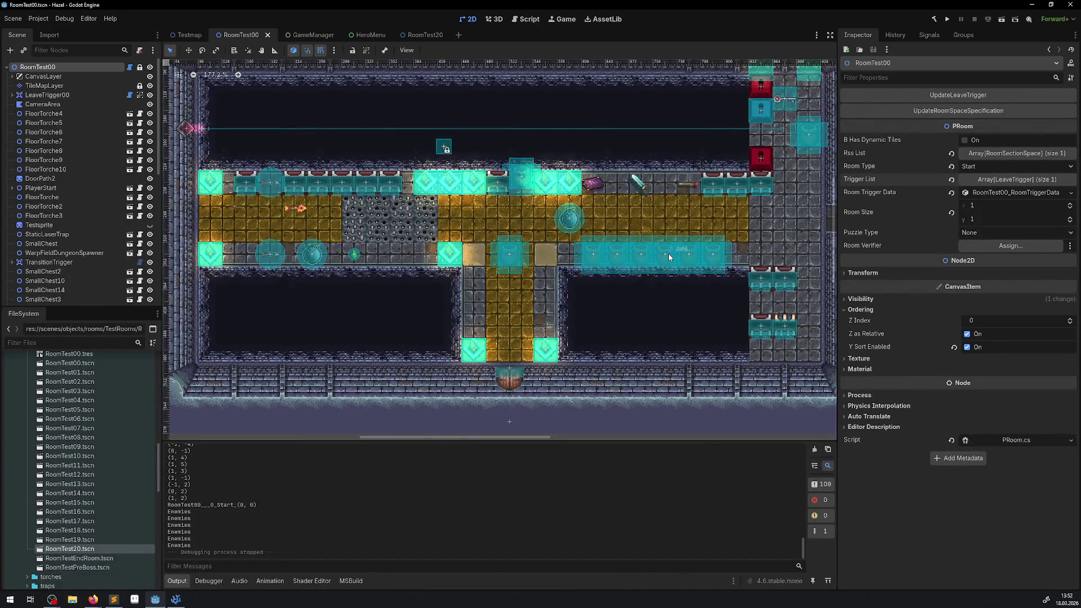
scroll(597, 198, "down", 1)
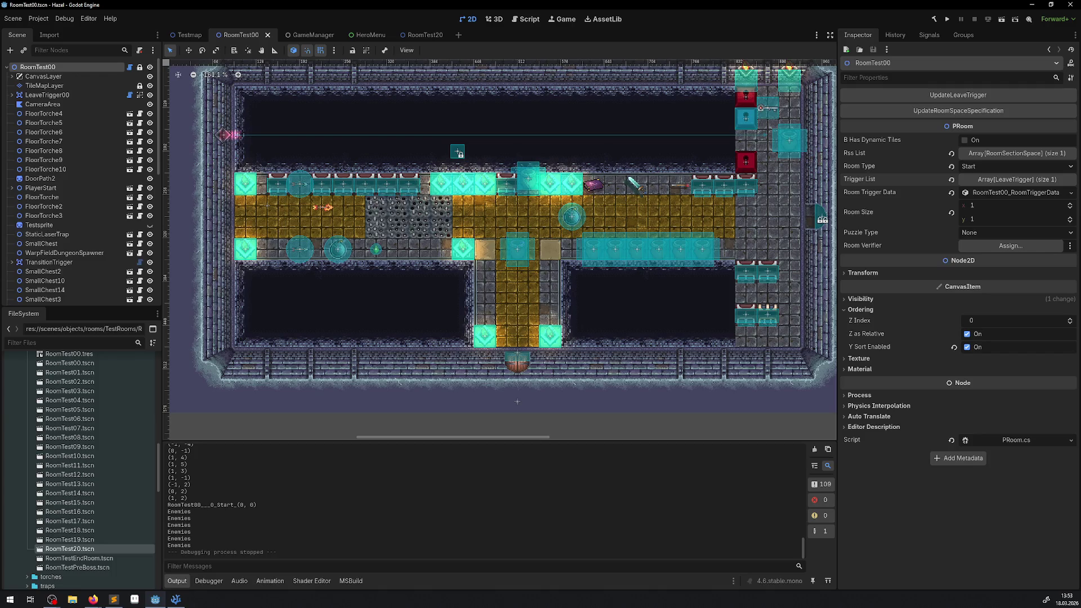
key("alt+Tab")
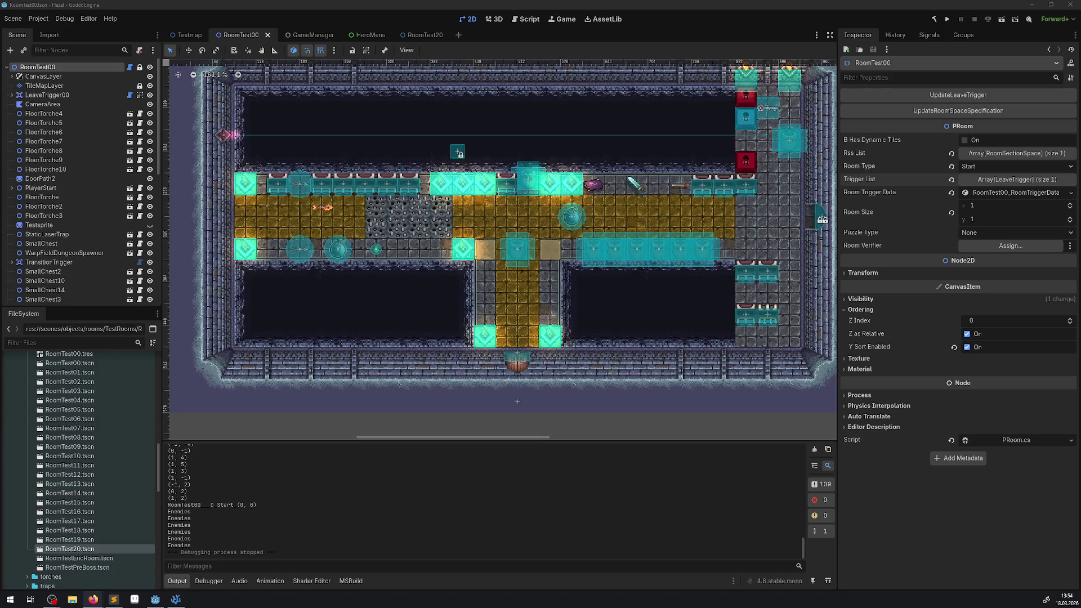
left_click_drag(349, 197, 338, 245)
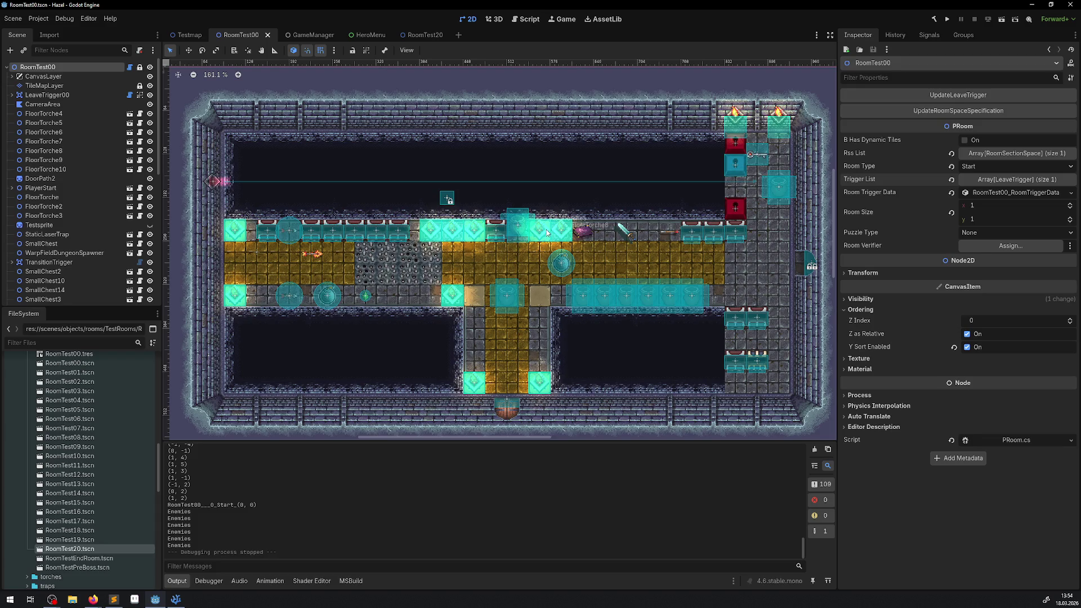
scroll(489, 234, "up", 5)
scroll(505, 201, "up", 2)
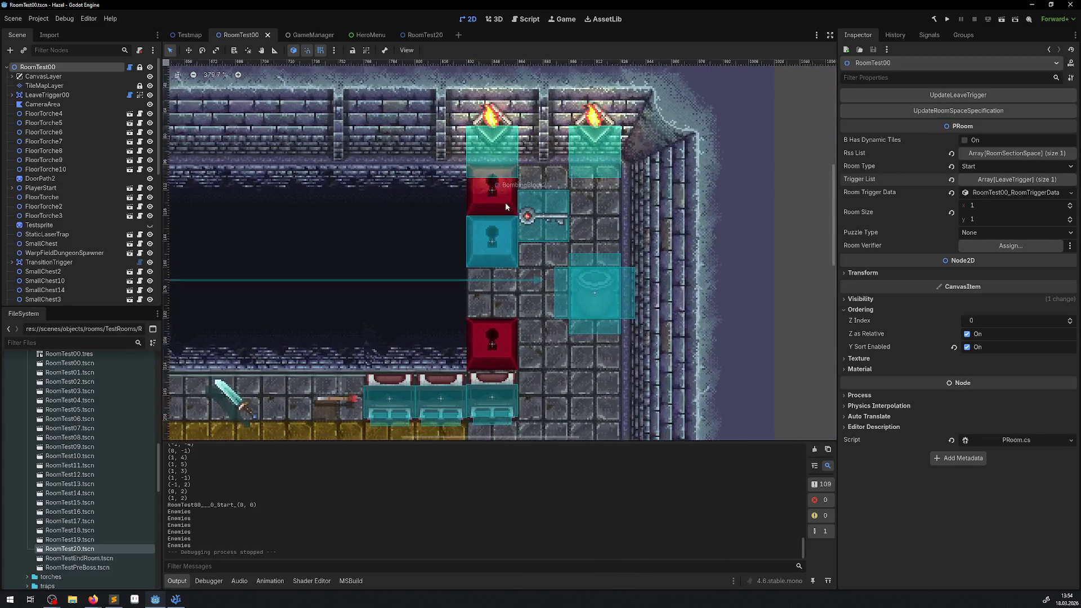
scroll(304, 290, "down", 2)
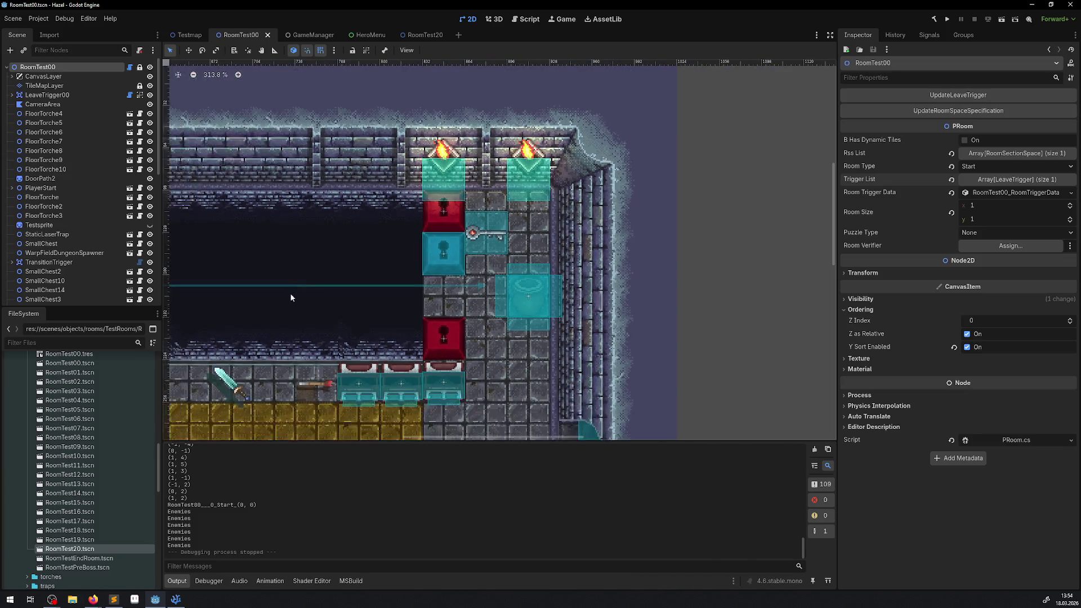
scroll(432, 265, "up", 1)
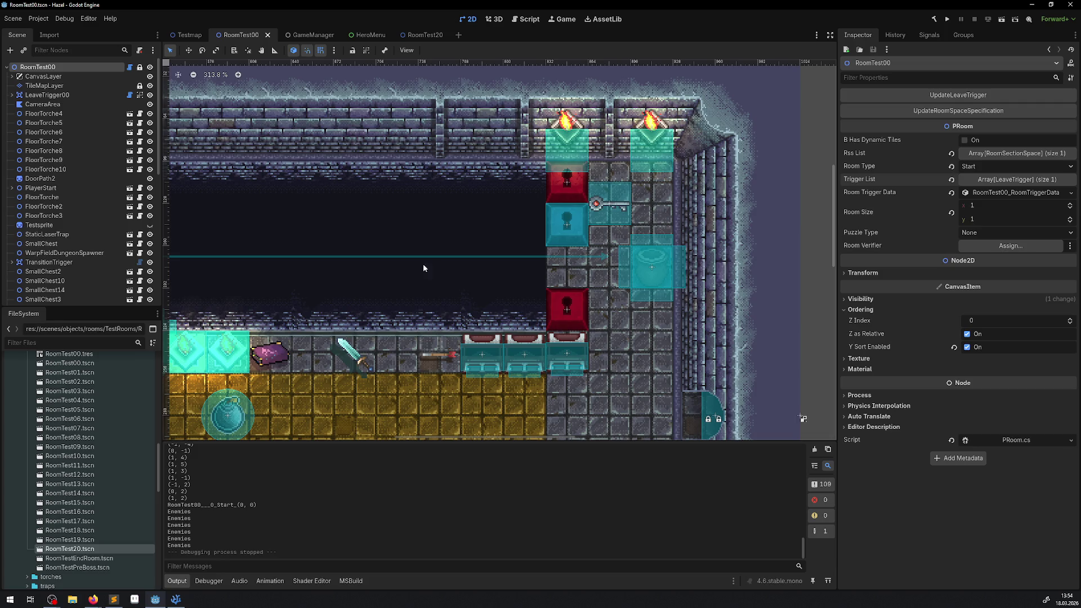
scroll(401, 273, "down", 3)
scroll(404, 288, "down", 2)
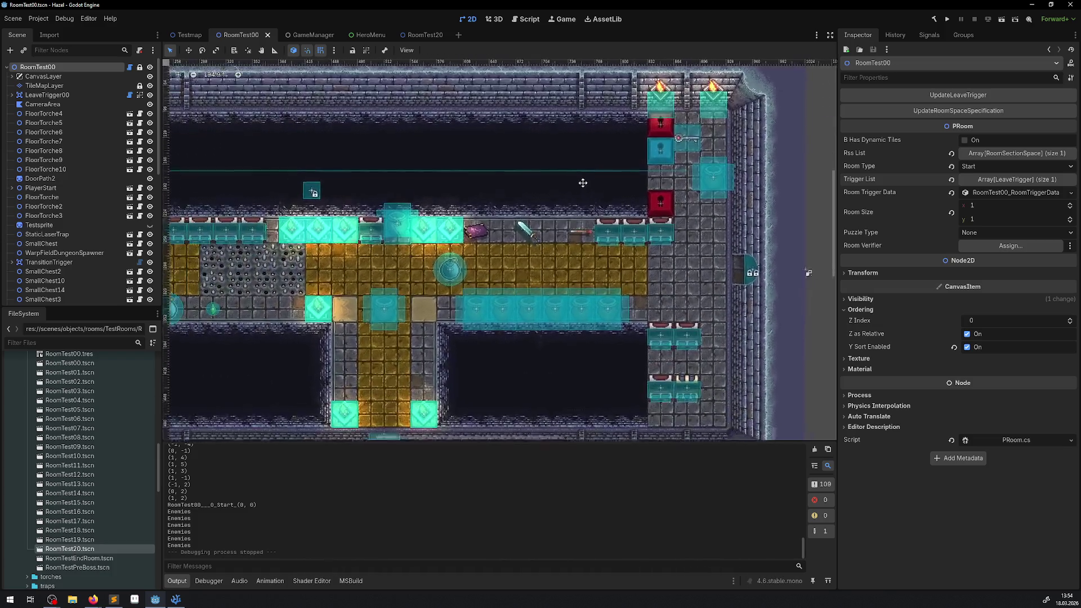
left_click(176, 599)
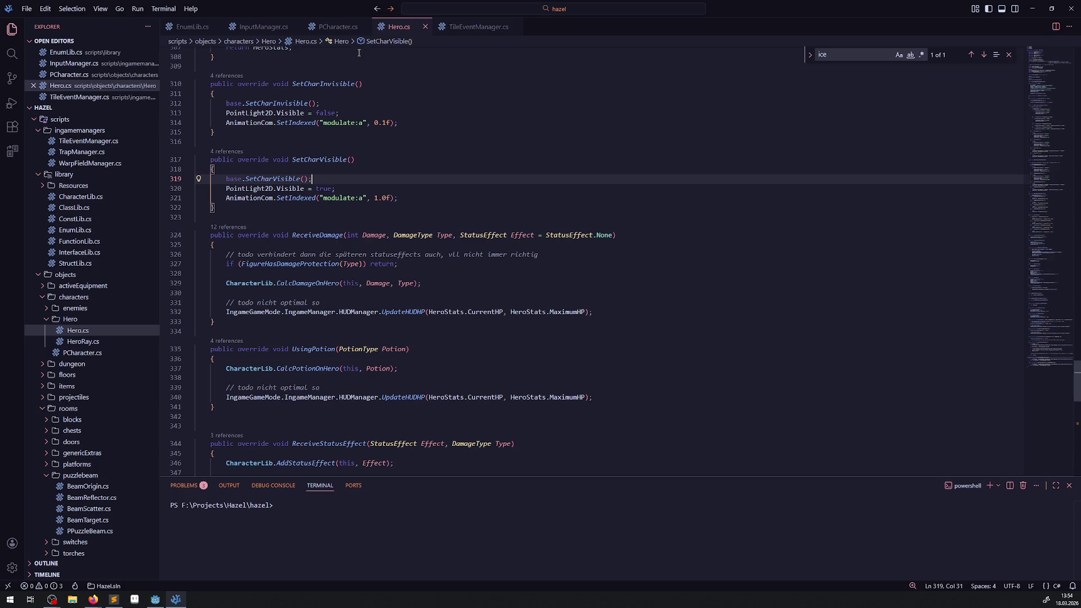
Review Hero.cs lines 309–334 (visibility and damage methods), place the cursor on line 321, then return to Godot
mouse_move(347, 204)
left_click_drag(377, 66, 430, 338)
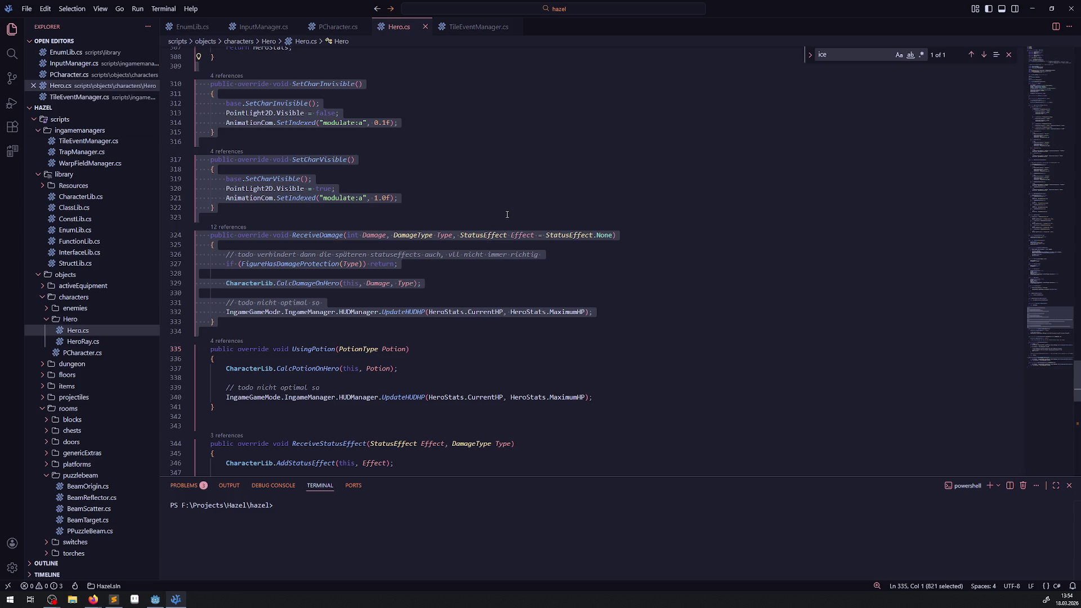
left_click(374, 197)
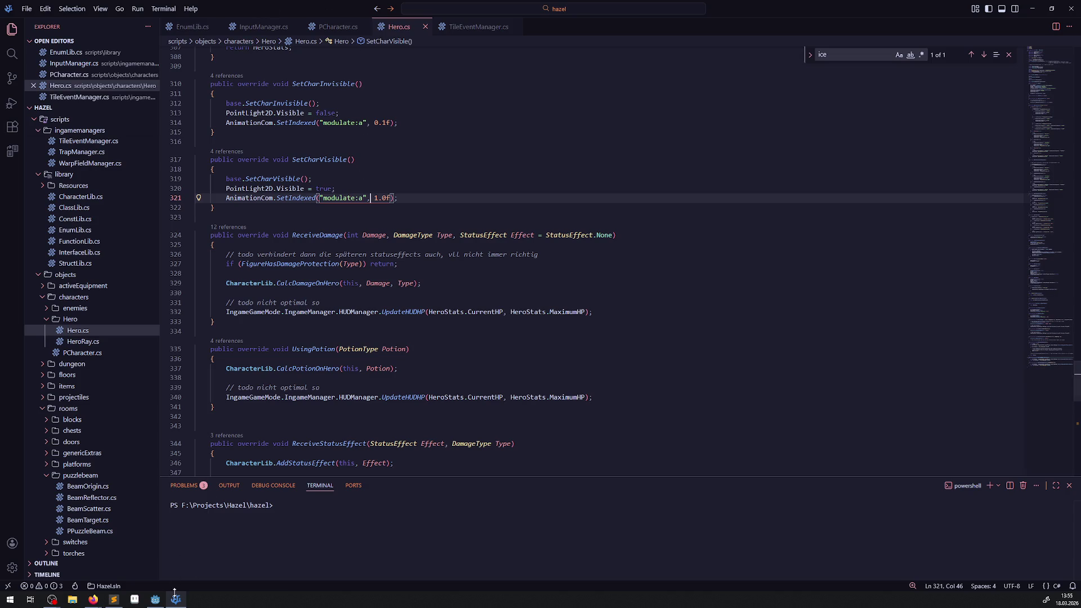
mouse_move(156, 601)
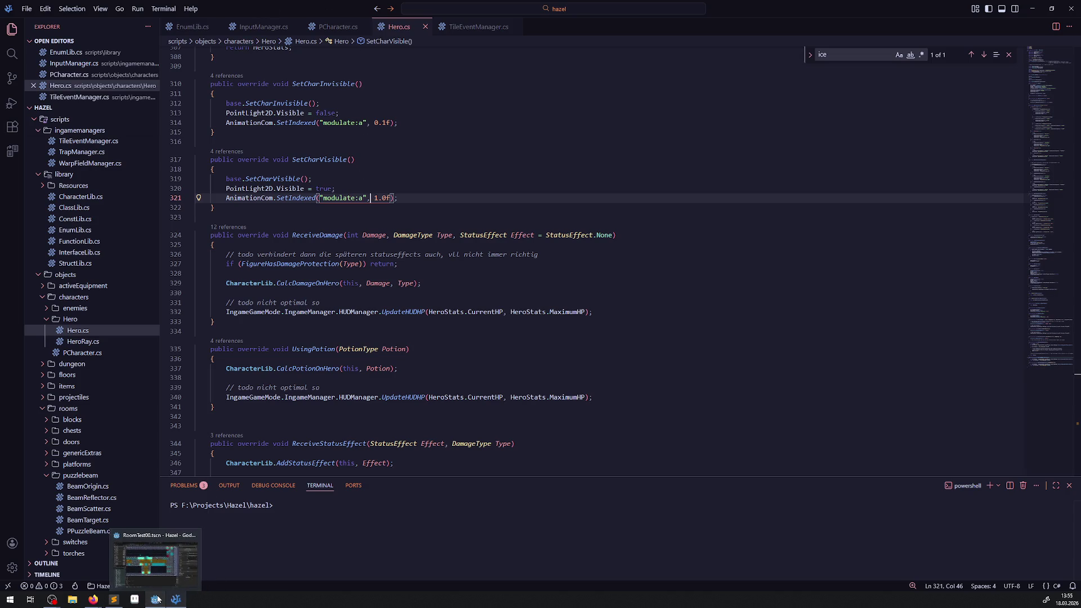
left_click(157, 600)
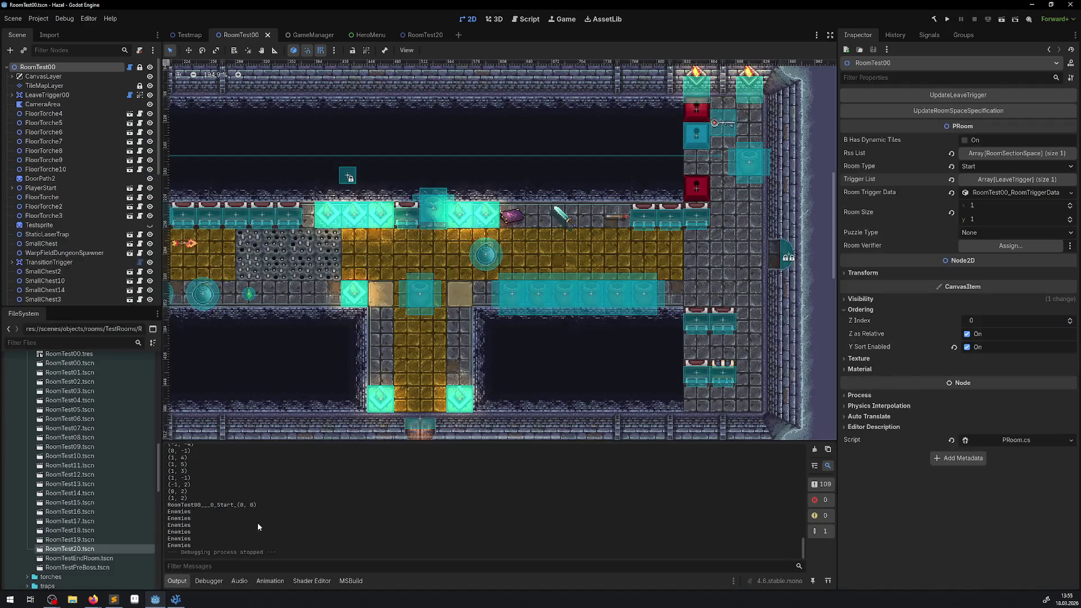
scroll(356, 330, "down", 3)
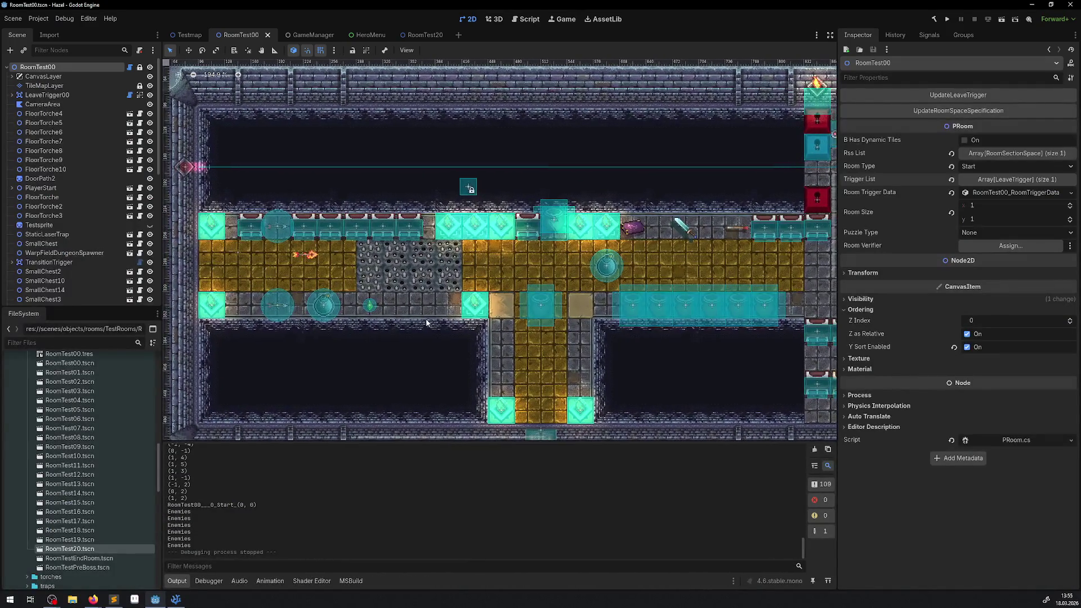
scroll(459, 301, "down", 1)
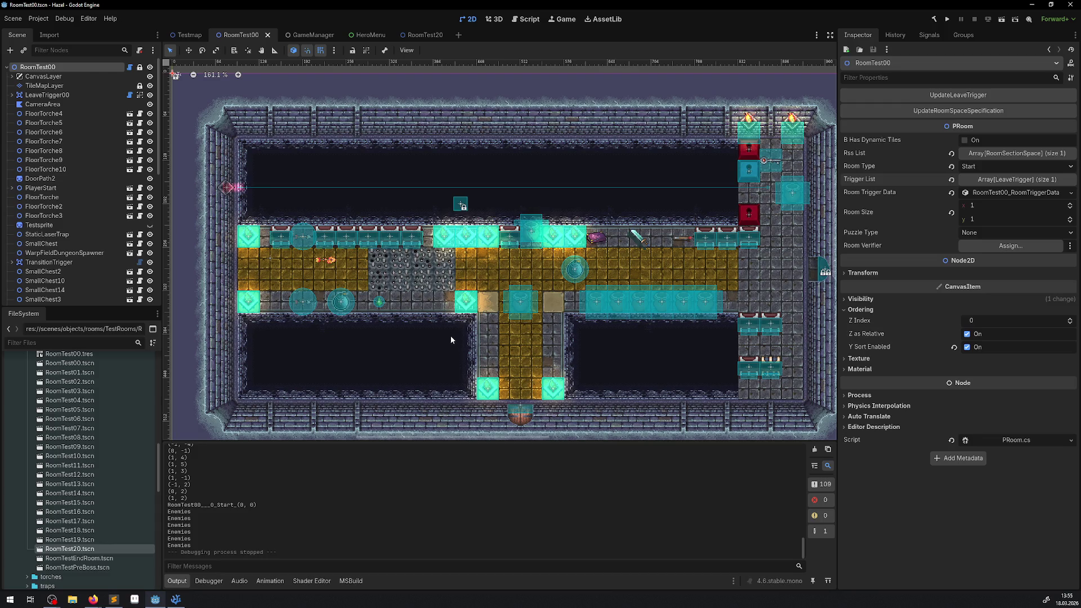
key("alt+Tab")
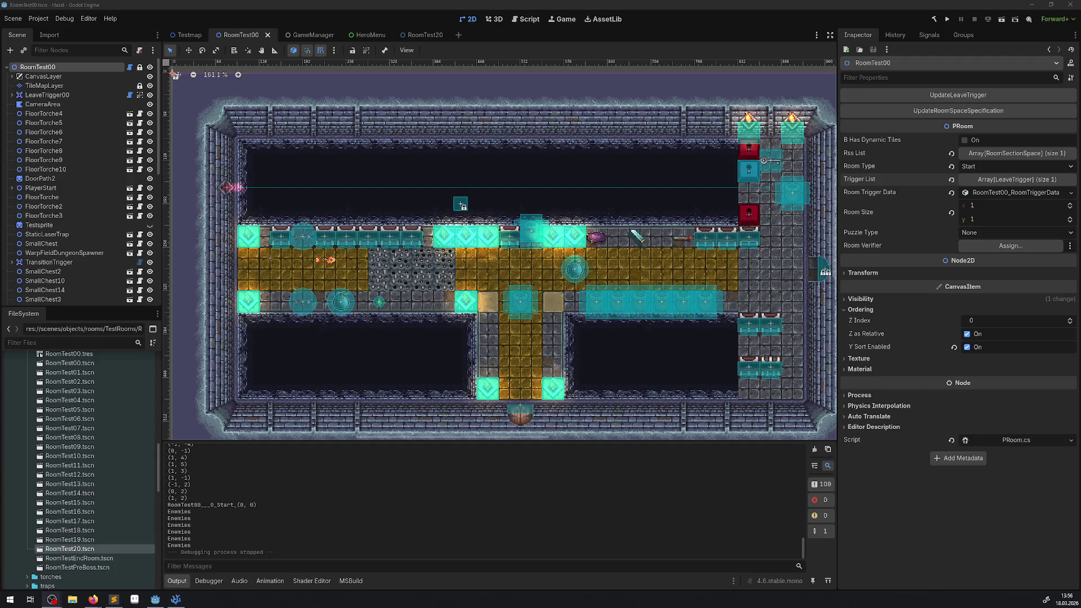
key("alt+Tab")
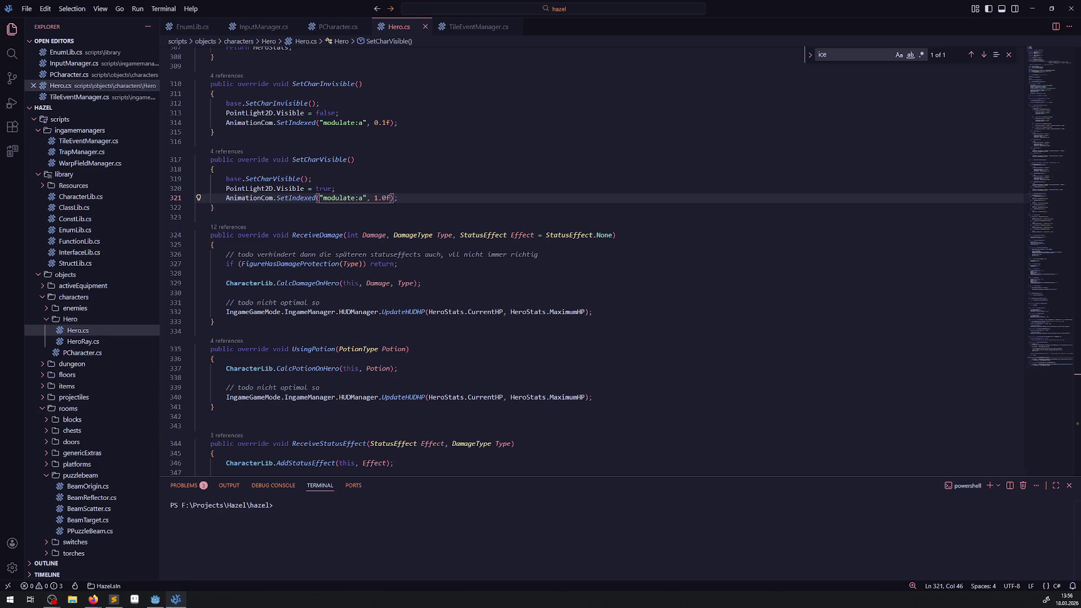
key("alt+Tab")
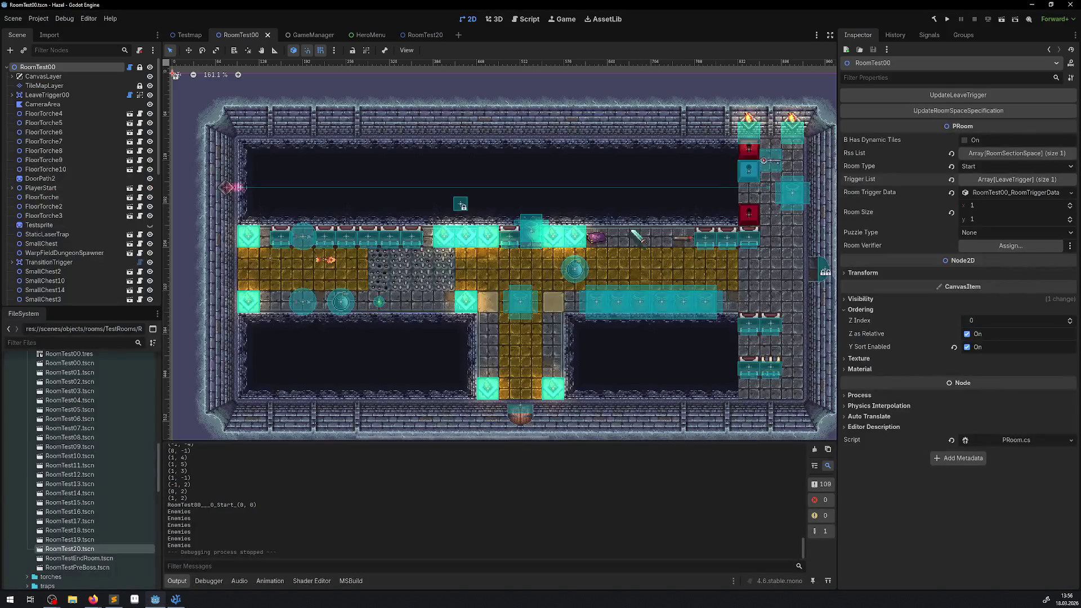
key("alt+Tab")
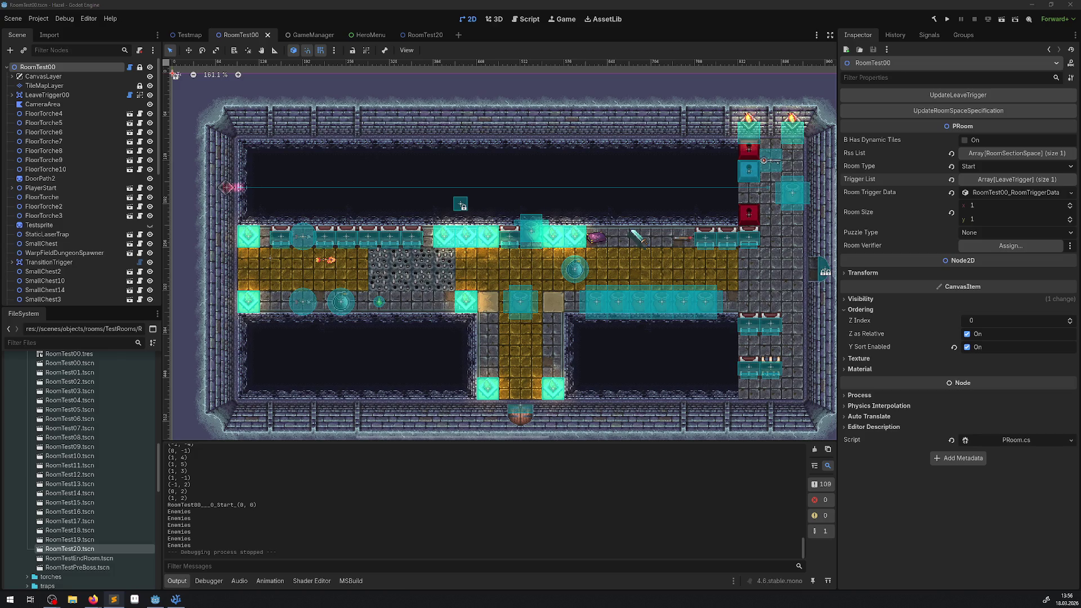
left_click(947, 24)
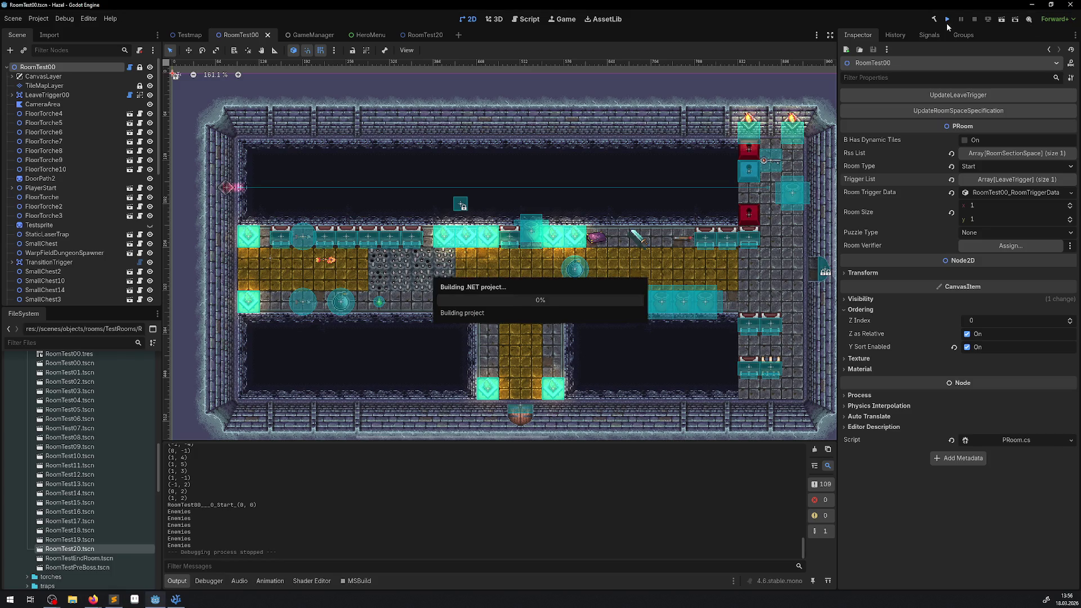